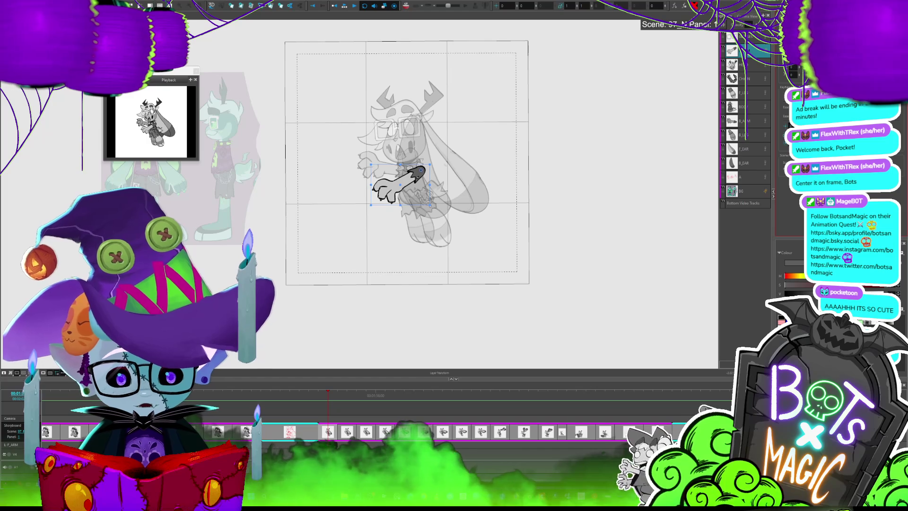
# - Rotate the arm layer around its shoulder and preview the arm animation
pyautogui.moveTo(434, 163); pyautogui.dragTo(432, 173)
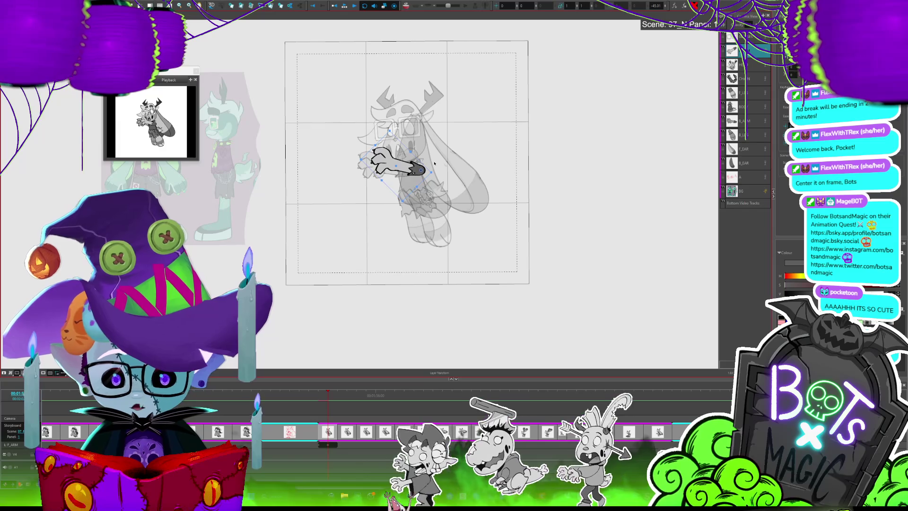
pyautogui.press('space')
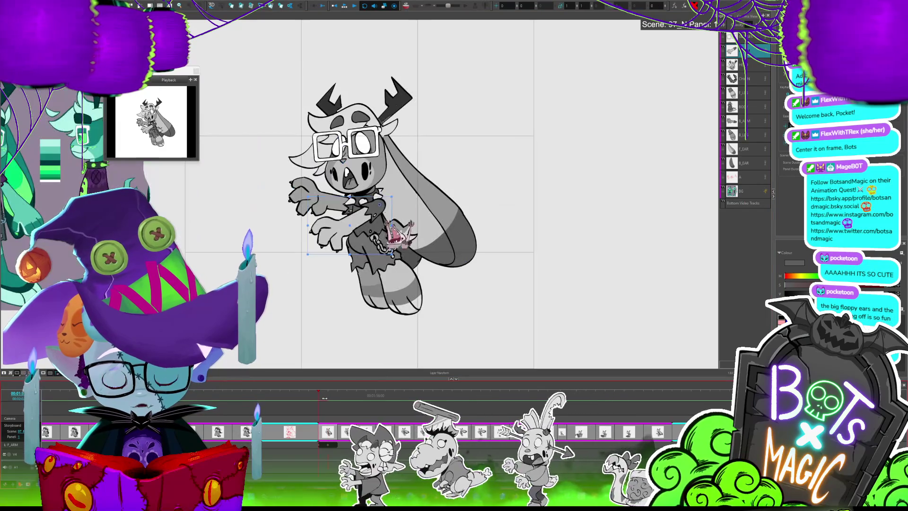
pyautogui.press('space')
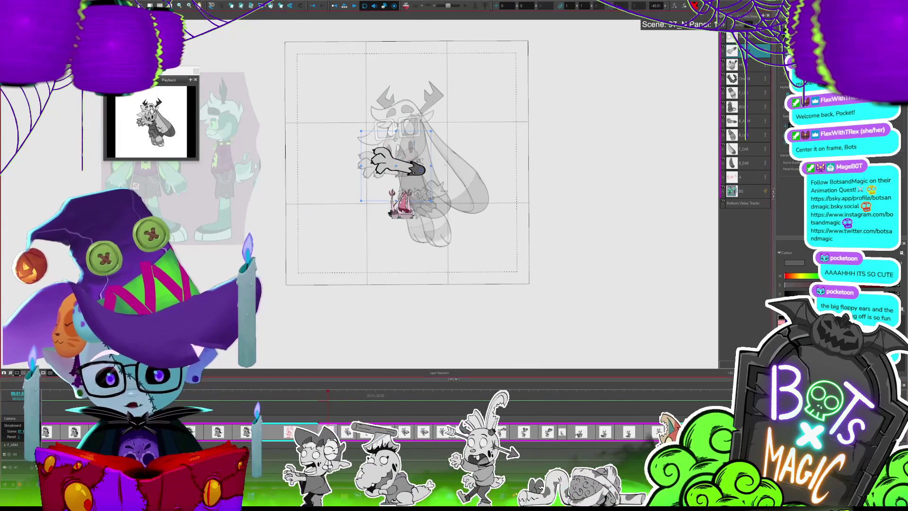
# - Spread the arm layer's motion into the next panels of the scene
pyautogui.rightClick(57, 78)
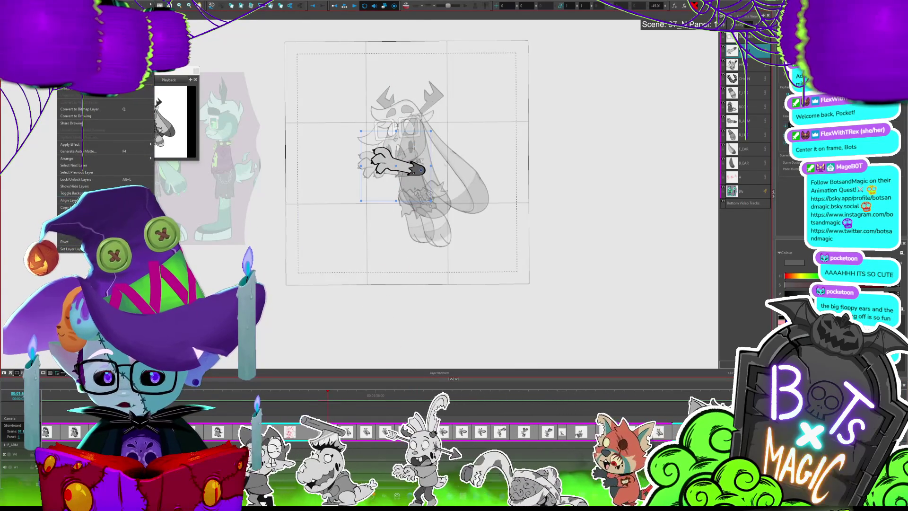
pyautogui.press('Escape')
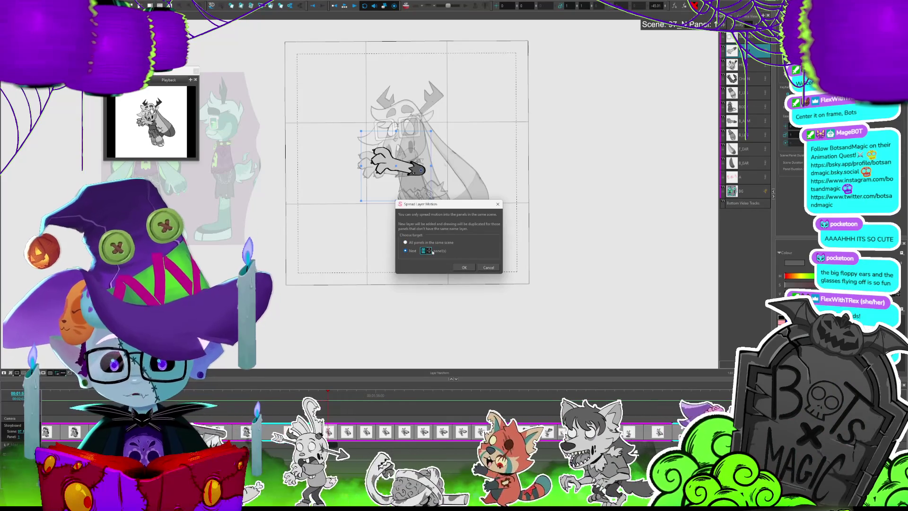
pyautogui.click(468, 267)
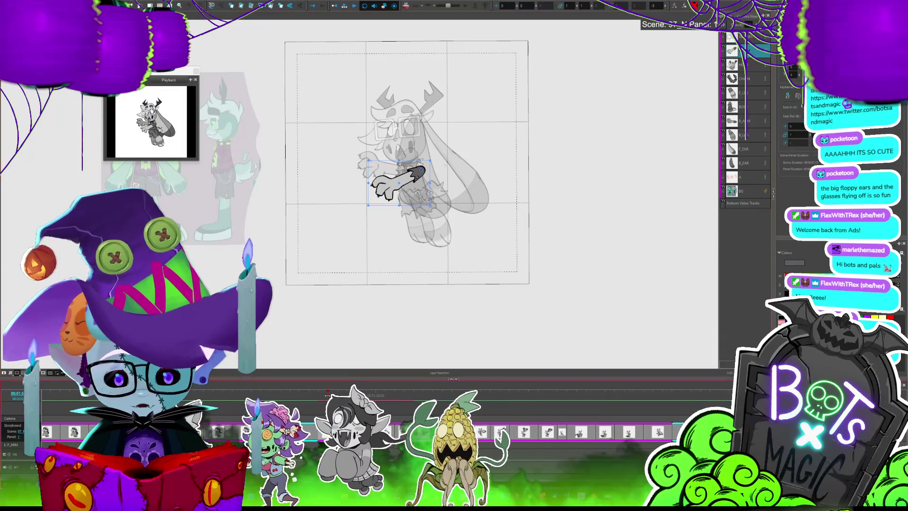
# - Play the scene, then nudge and tilt the arm drawing slightly left in Panel 2
pyautogui.press('space')
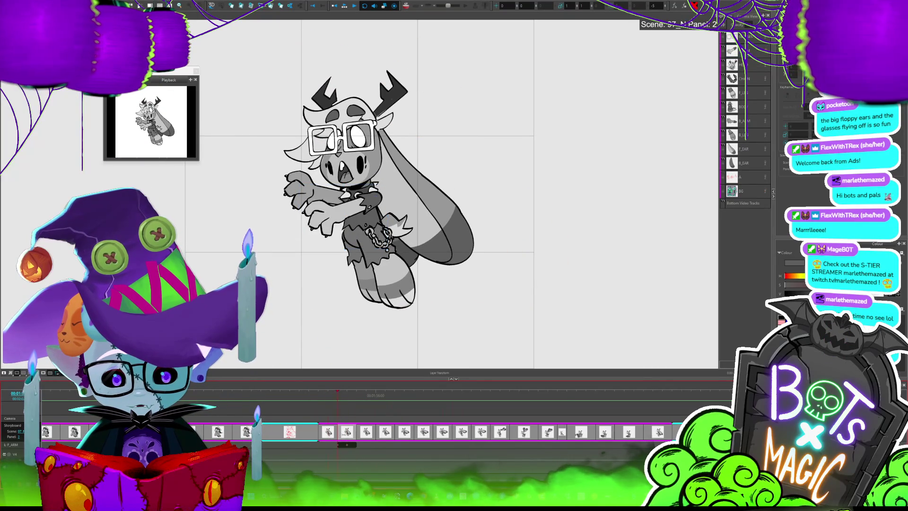
pyautogui.click(343, 428)
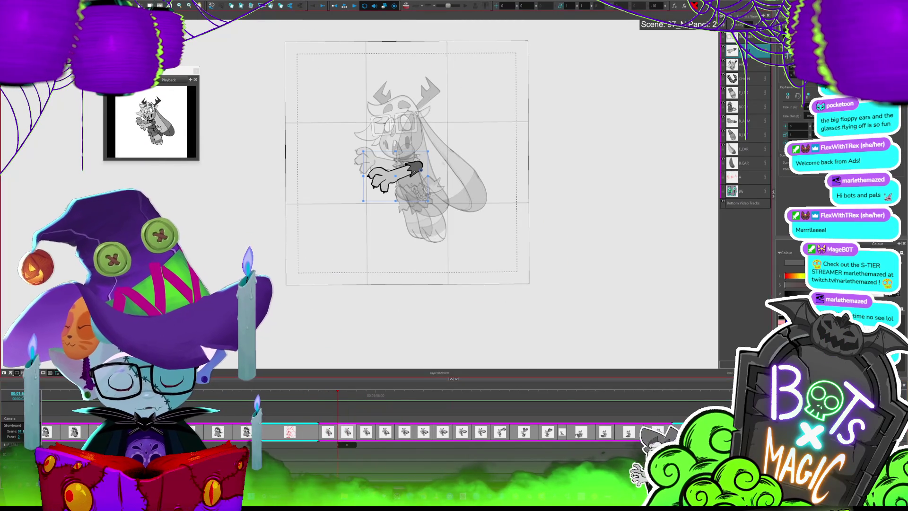
pyautogui.click(426, 186)
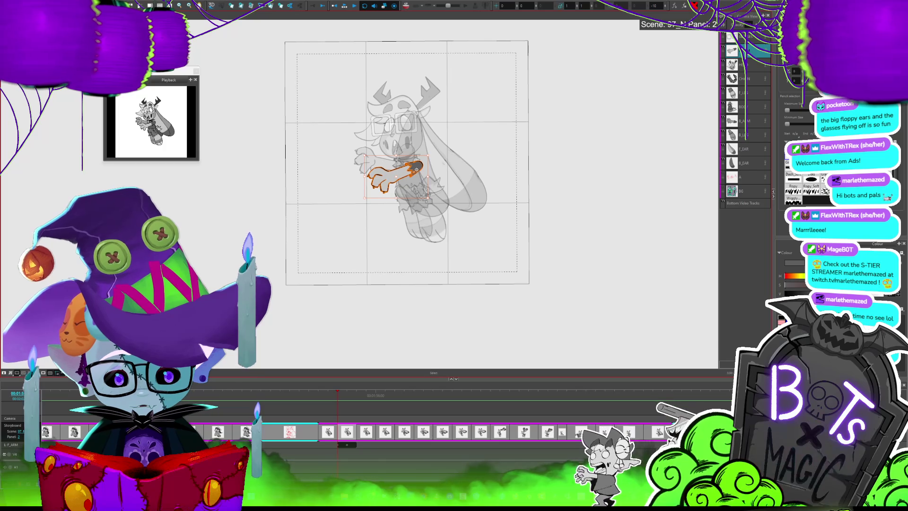
pyautogui.moveTo(416, 169); pyautogui.dragTo(417, 161)
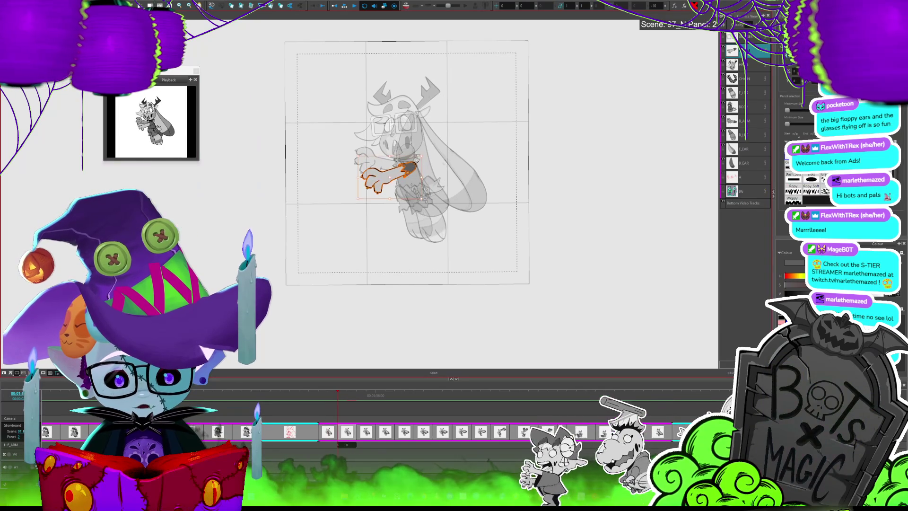
pyautogui.click(426, 141)
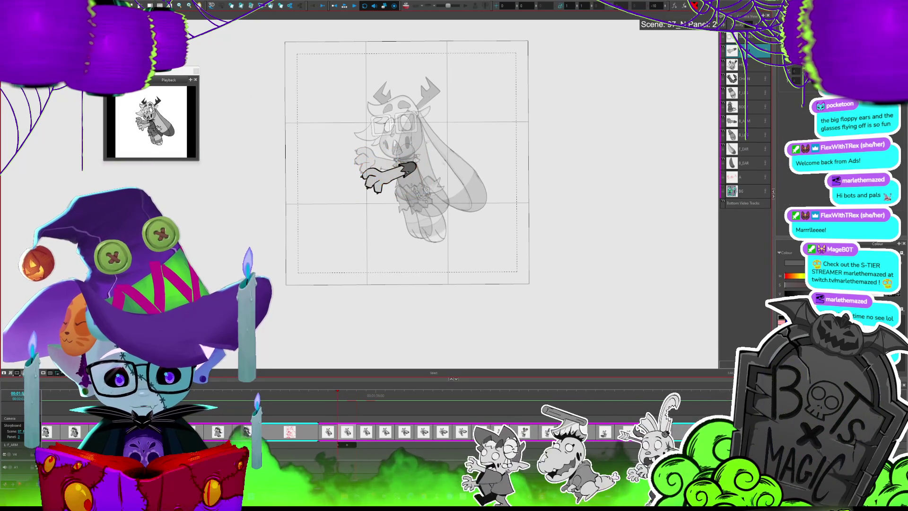
# - Re-pose the Panel 4 arm reaching further left, then review panels 5–6 and scrub through
pyautogui.press('f')
pyautogui.press('f')
pyautogui.click(402, 160)
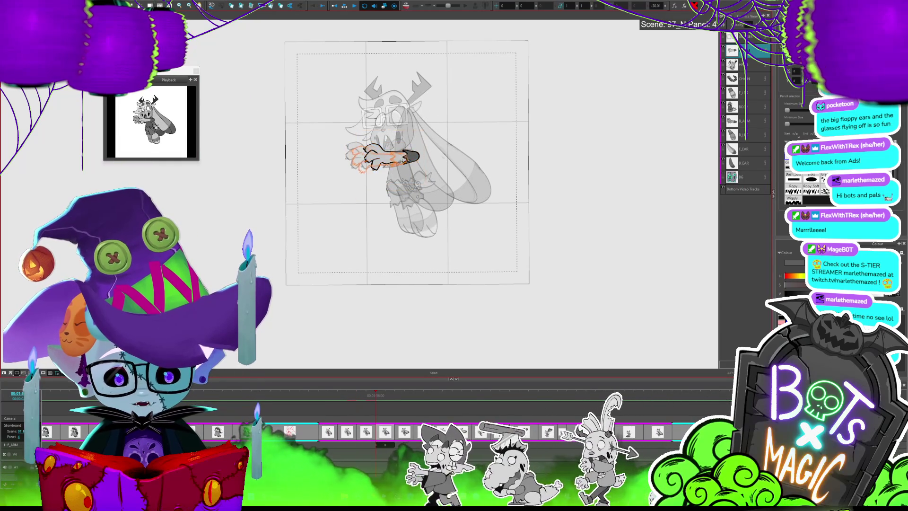
pyautogui.moveTo(402, 160); pyautogui.dragTo(436, 137)
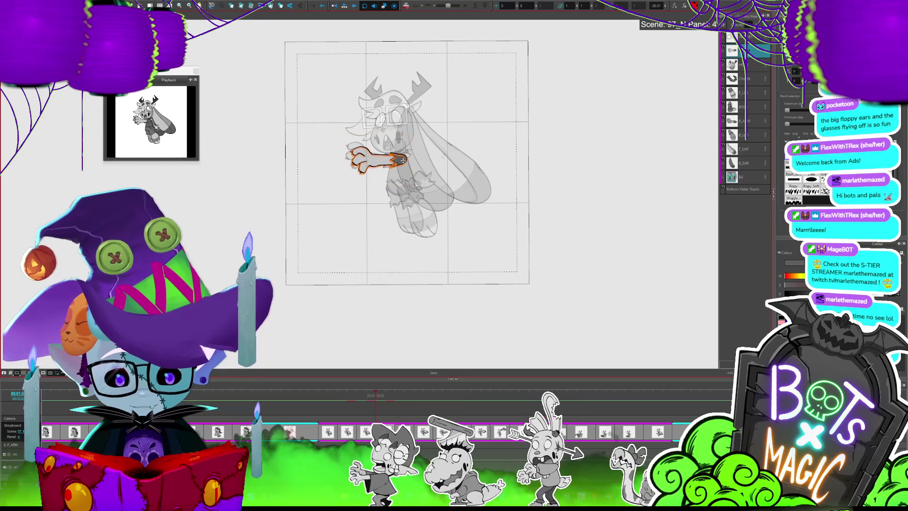
pyautogui.press('f')
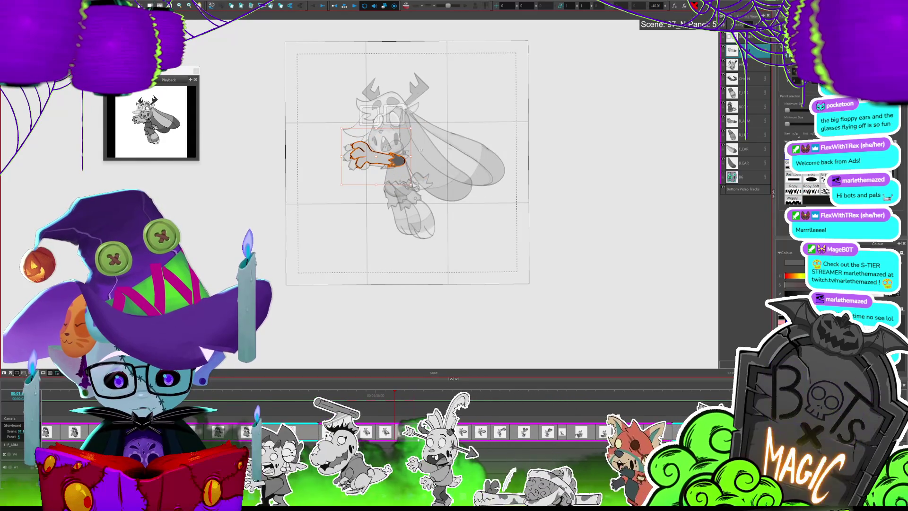
pyautogui.press('f')
pyautogui.click(398, 165)
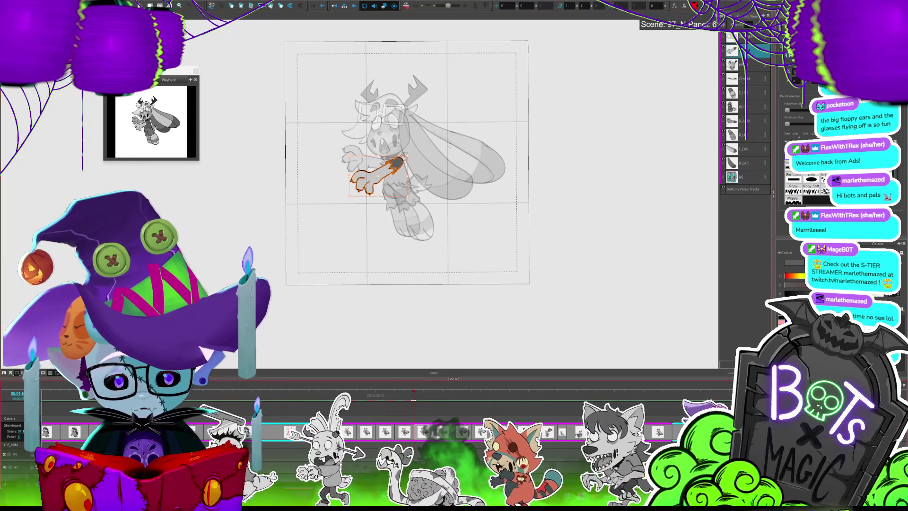
pyautogui.press('d')
pyautogui.press('d')
pyautogui.press('d')
pyautogui.press('d')
pyautogui.moveTo(348, 416)
pyautogui.mouseDown()
pyautogui.moveTo(429, 416)
pyautogui.moveTo(404, 416)
pyautogui.mouseUp()
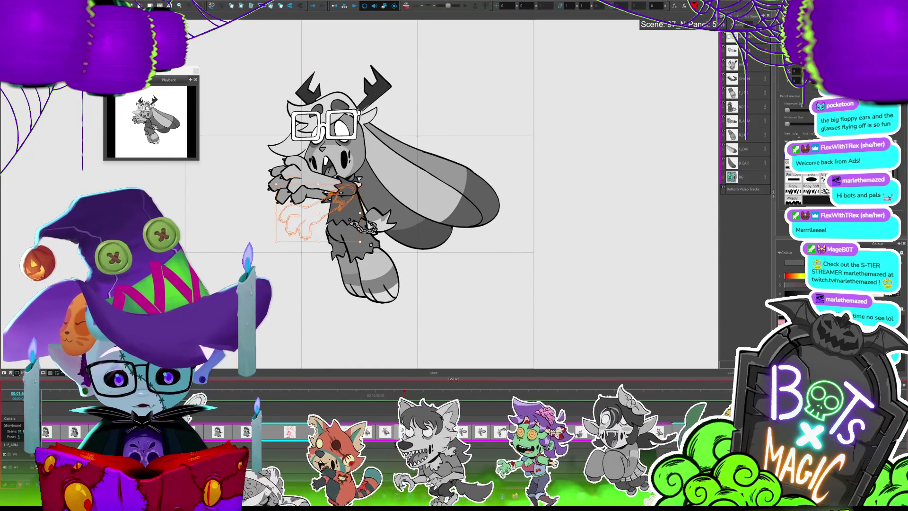
pyautogui.hotkey('shift', 'm')
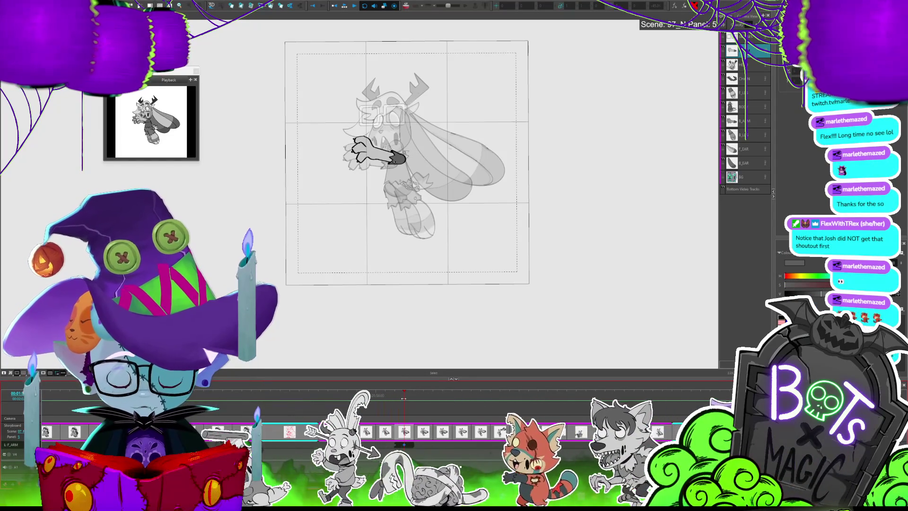
# - In Panel 6, rotate the arm layer about 45° to point forward and preview it rendered
pyautogui.moveTo(409, 399); pyautogui.dragTo(414, 399)
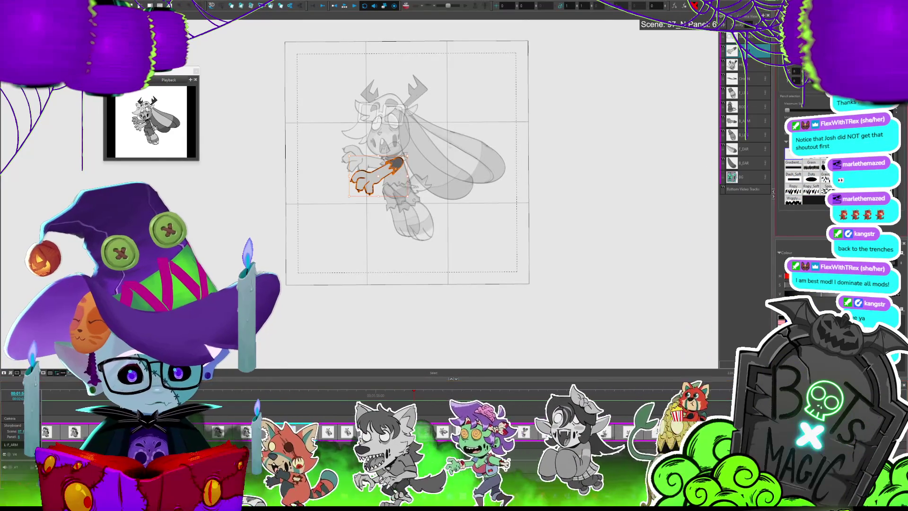
pyautogui.hotkey('shift', 't')
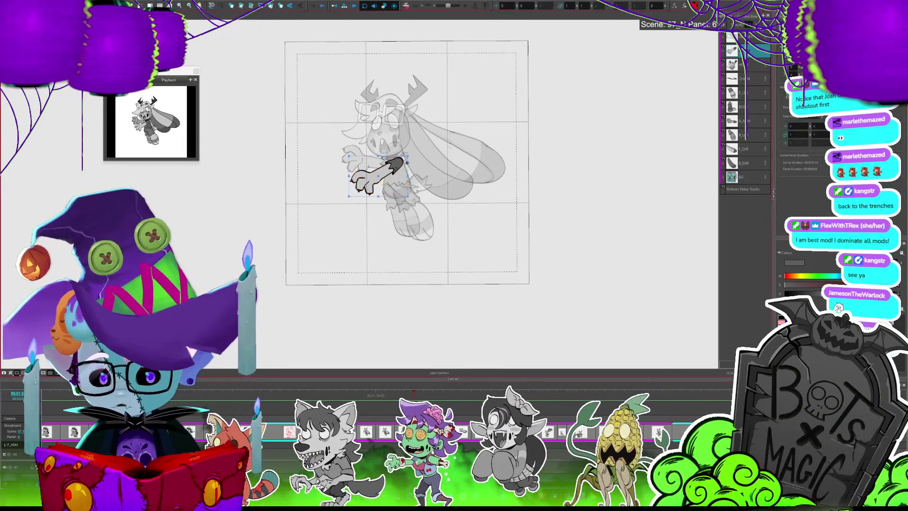
pyautogui.moveTo(359, 189); pyautogui.dragTo(352, 152)
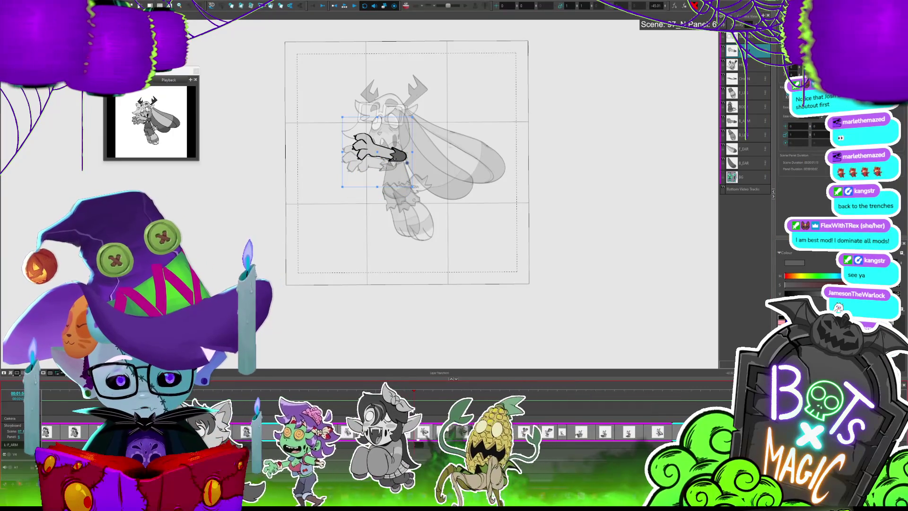
pyautogui.press('space')
pyautogui.press('space')
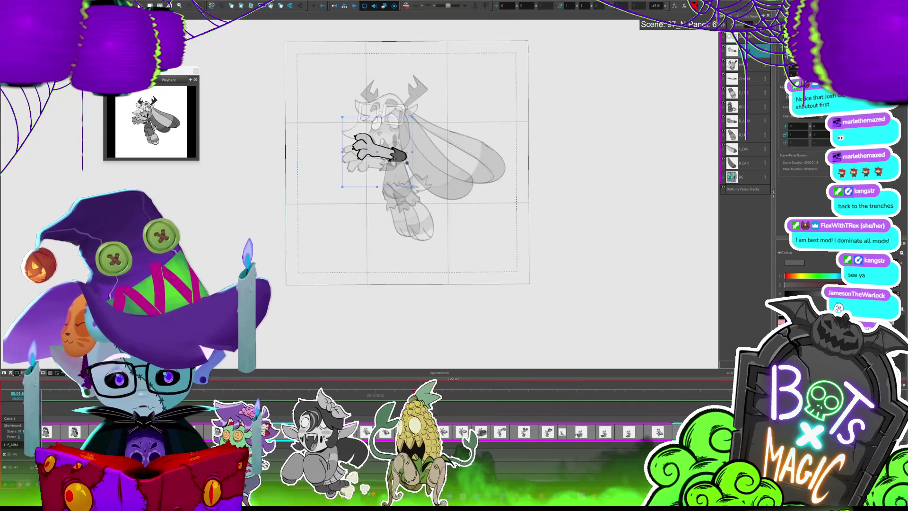
pyautogui.click(416, 398)
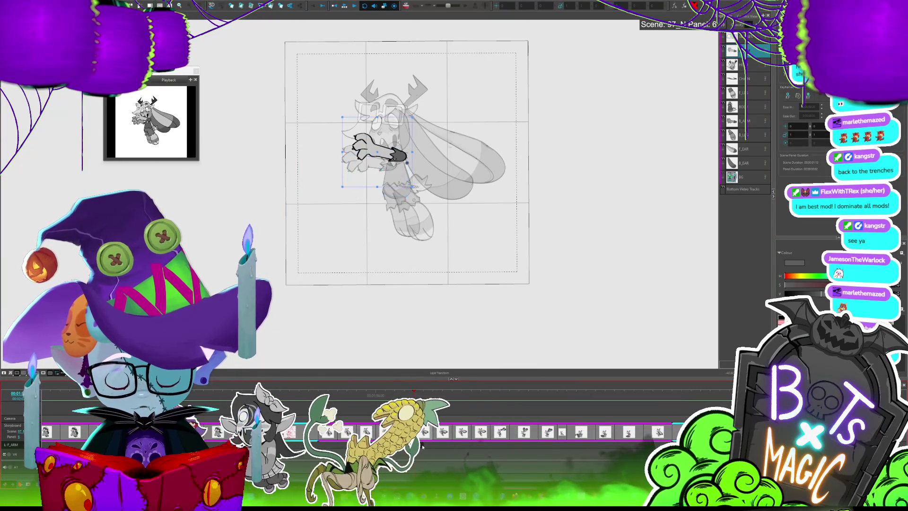
pyautogui.press('2')
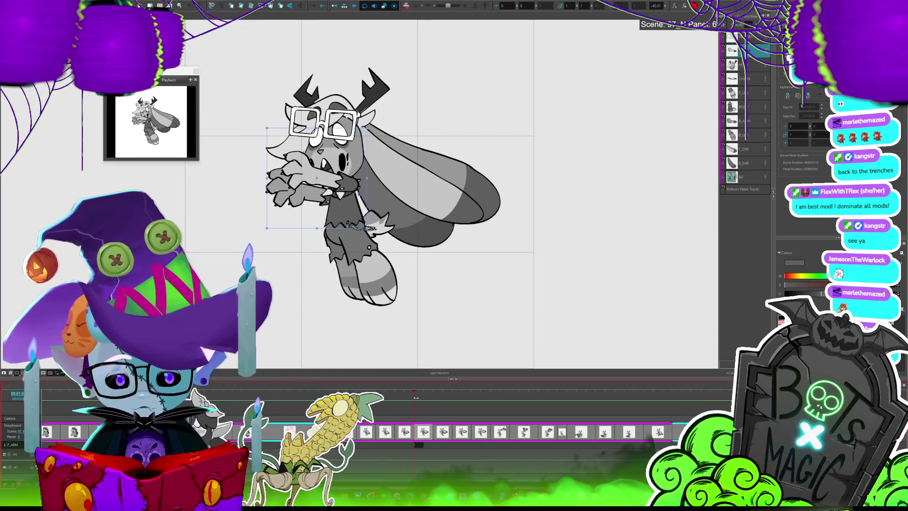
pyautogui.press('2')
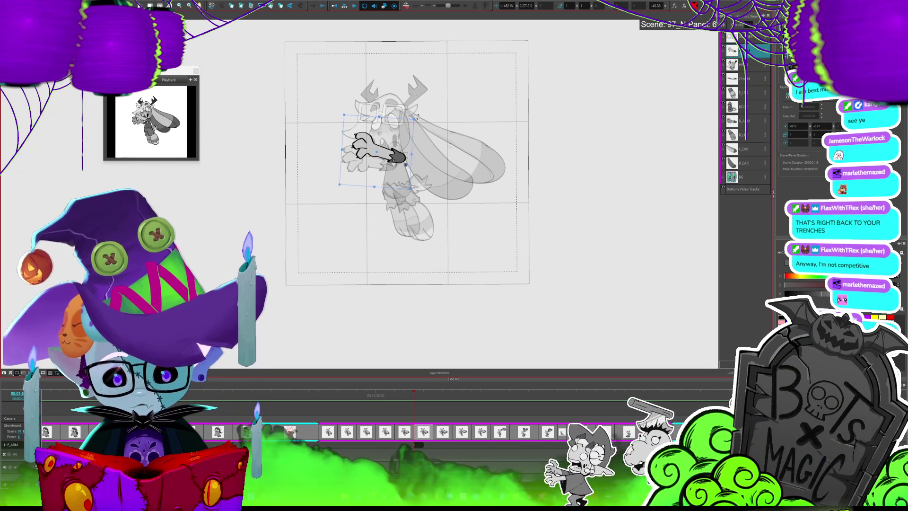
# - Go back to Panel 5, then select the front arm drawing in the next arm-pose panel
pyautogui.click(404, 396)
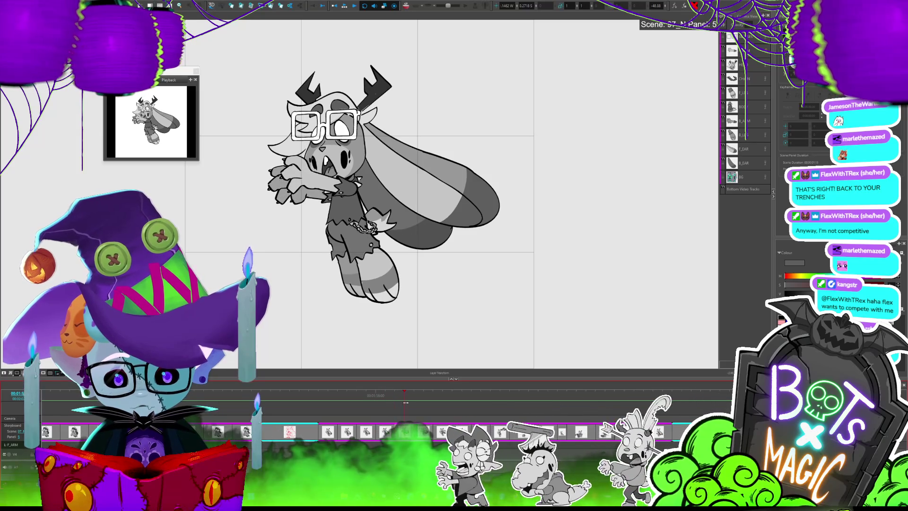
pyautogui.click(402, 160)
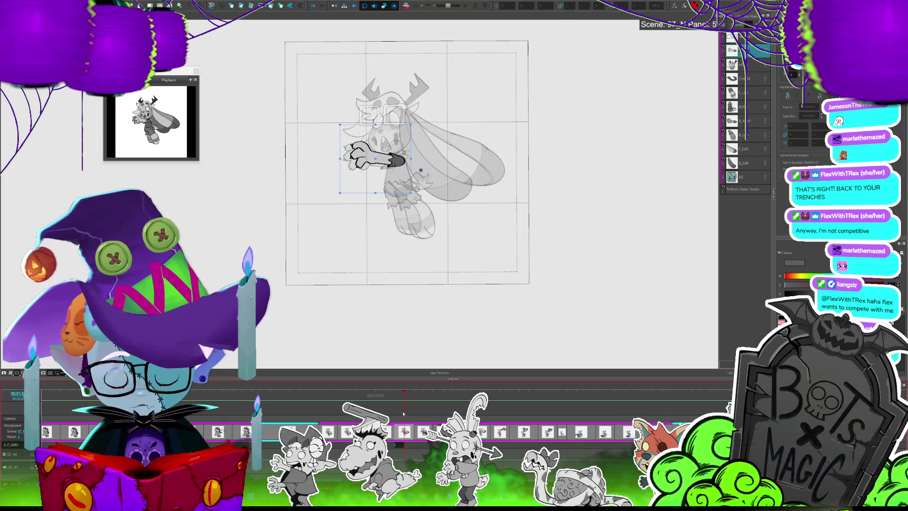
pyautogui.click(397, 395)
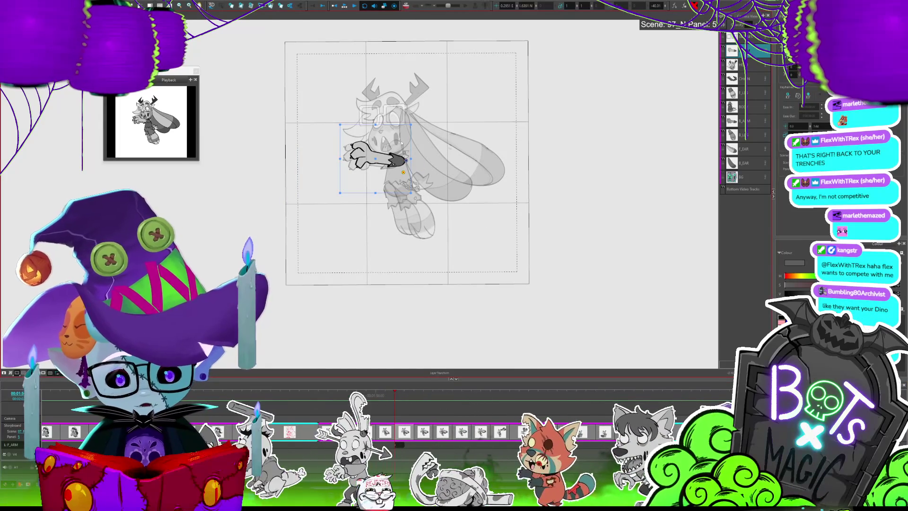
pyautogui.hotkey('ctrl', 'z')
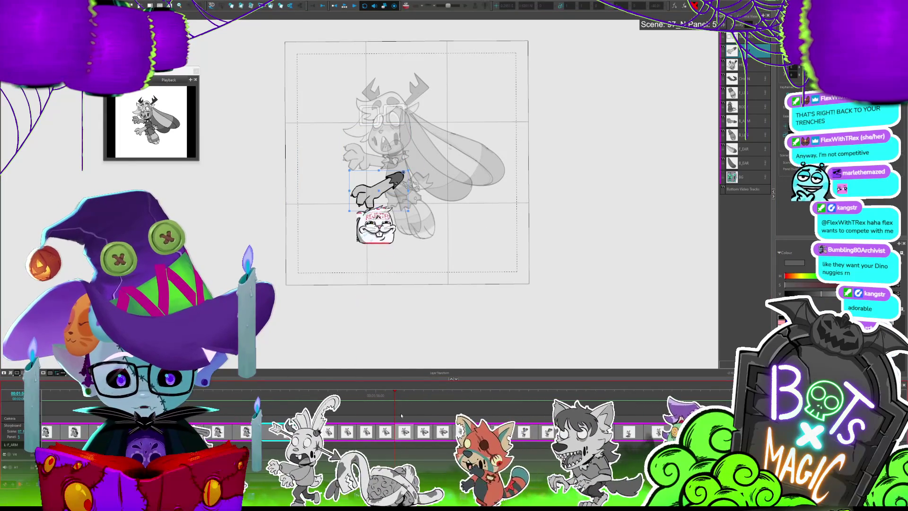
pyautogui.hotkey('alt', 's')
pyautogui.click(401, 186)
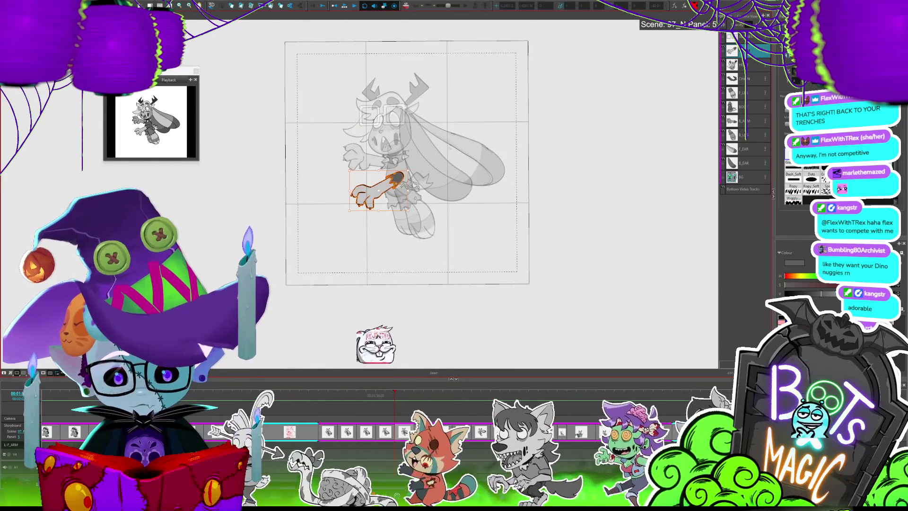
# - Lower the front arm beside the body and move the F_ARM pivot to the shoulder
pyautogui.moveTo(401, 186)
pyautogui.mouseDown()
pyautogui.moveTo(362, 156)
pyautogui.moveTo(401, 162)
pyautogui.mouseUp()
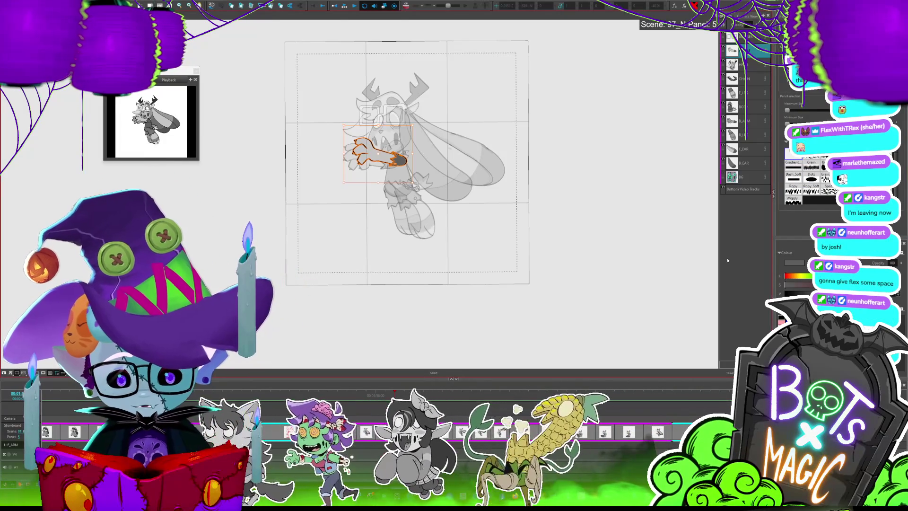
pyautogui.hotkey('alt', '6')
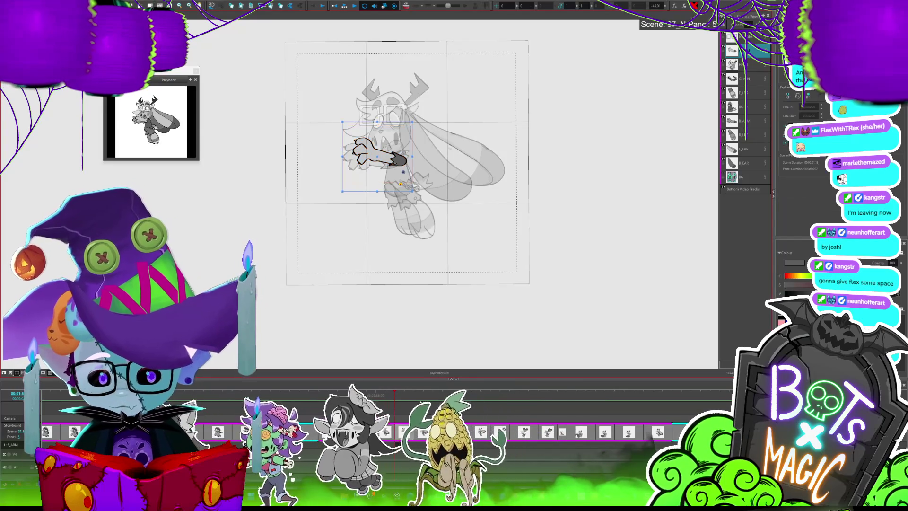
pyautogui.moveTo(400, 183); pyautogui.dragTo(392, 177)
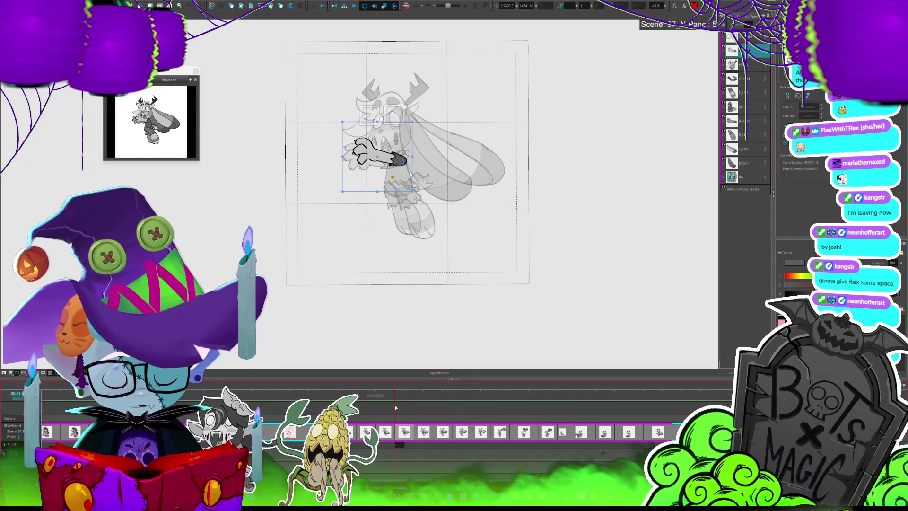
pyautogui.moveTo(398, 393); pyautogui.dragTo(404, 397)
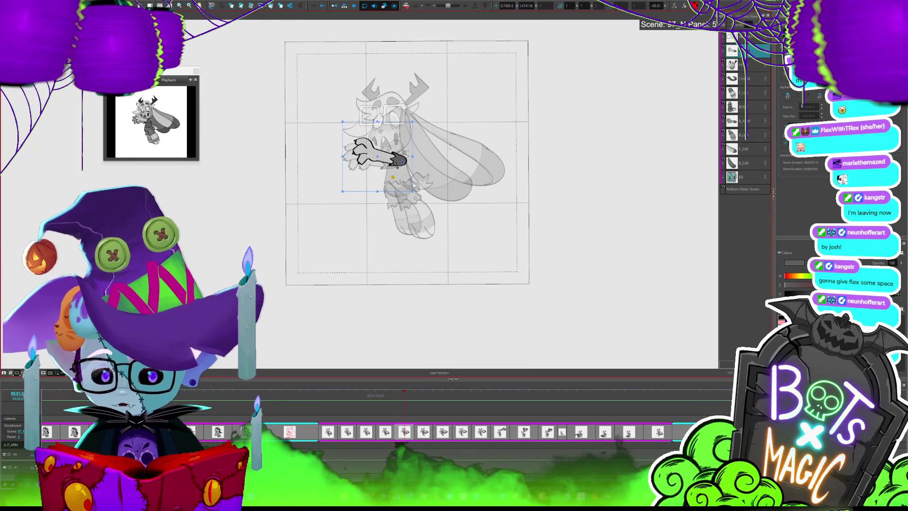
pyautogui.click(328, 432)
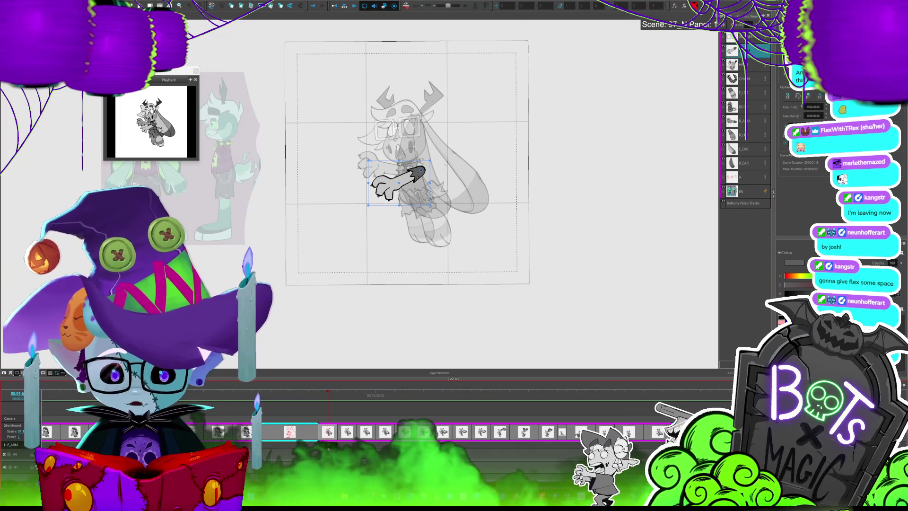
pyautogui.moveTo(339, 395); pyautogui.dragTo(415, 398)
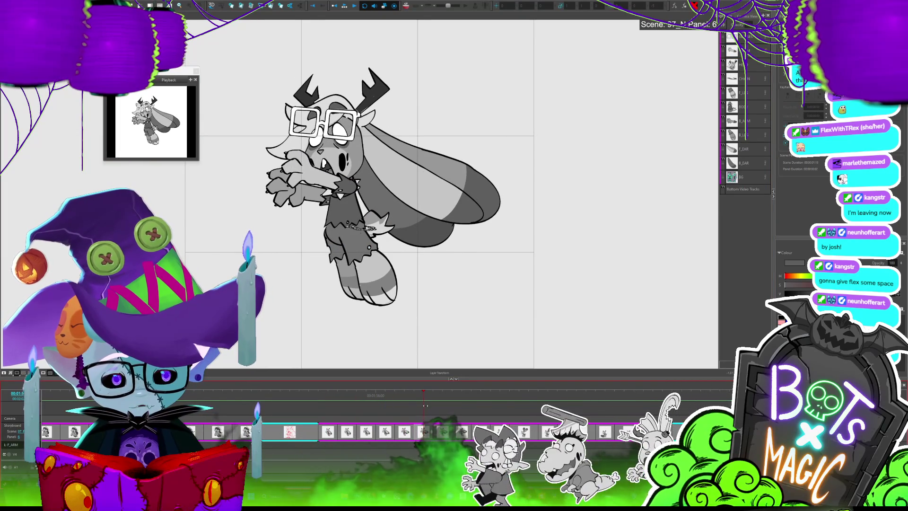
# - Key the lowered arm pose in Panel 6, comparing it against Panel 5
pyautogui.hotkey('shift', 't')
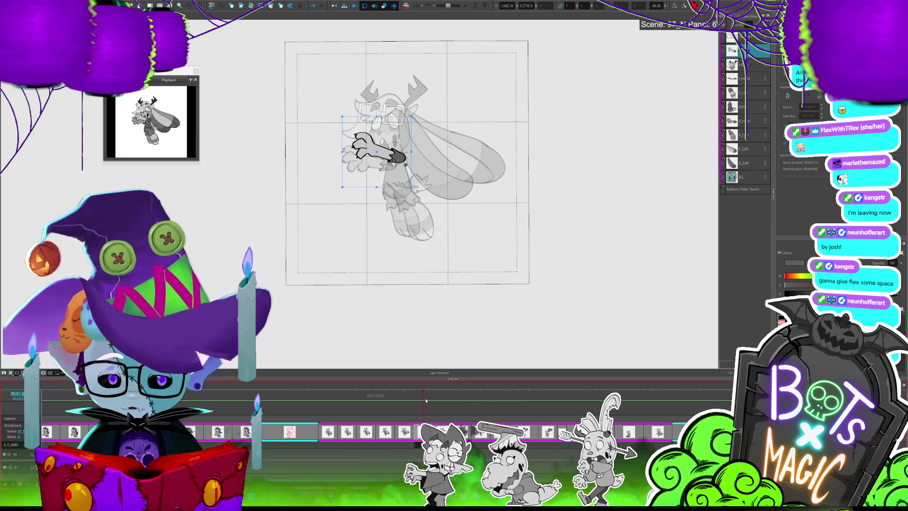
pyautogui.press('Left')
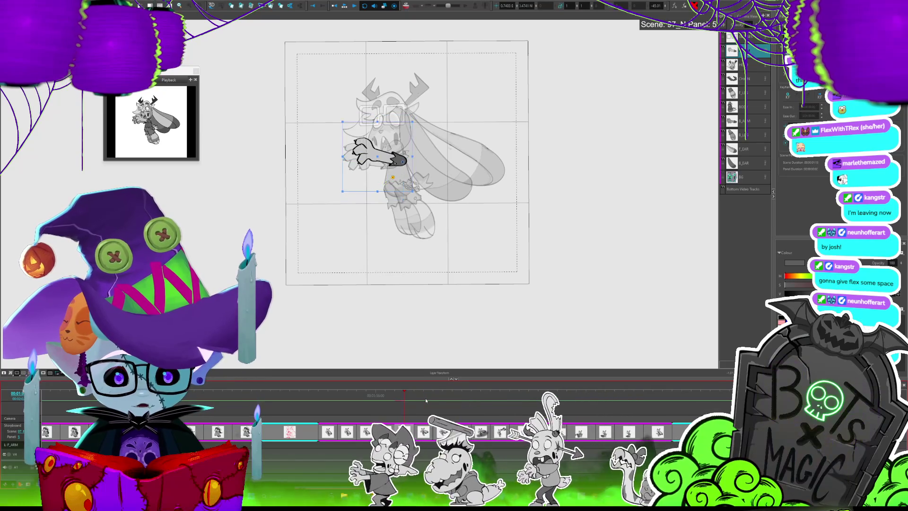
pyautogui.click(411, 401)
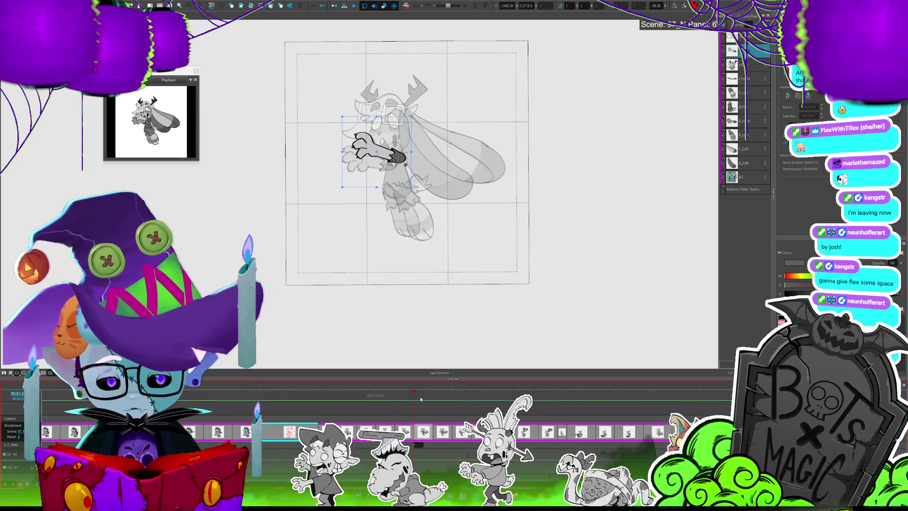
pyautogui.hotkey('ctrl', 'z')
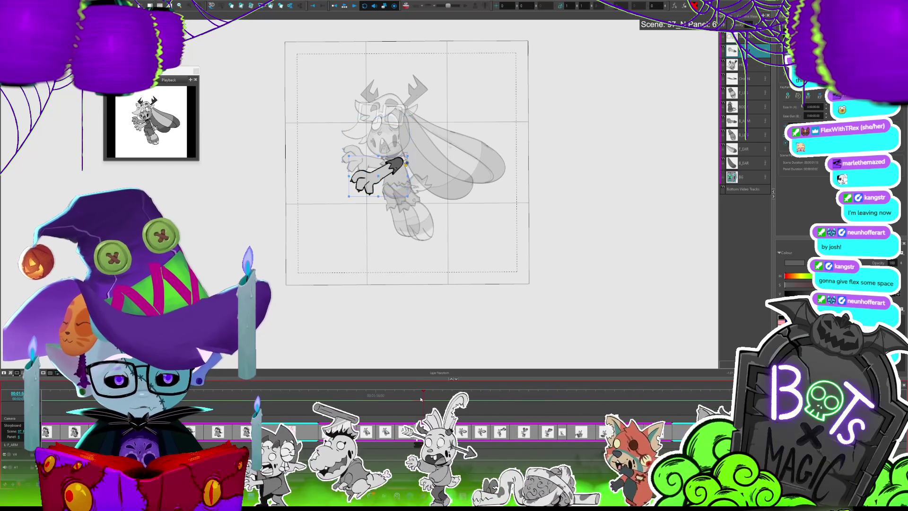
pyautogui.click(415, 403)
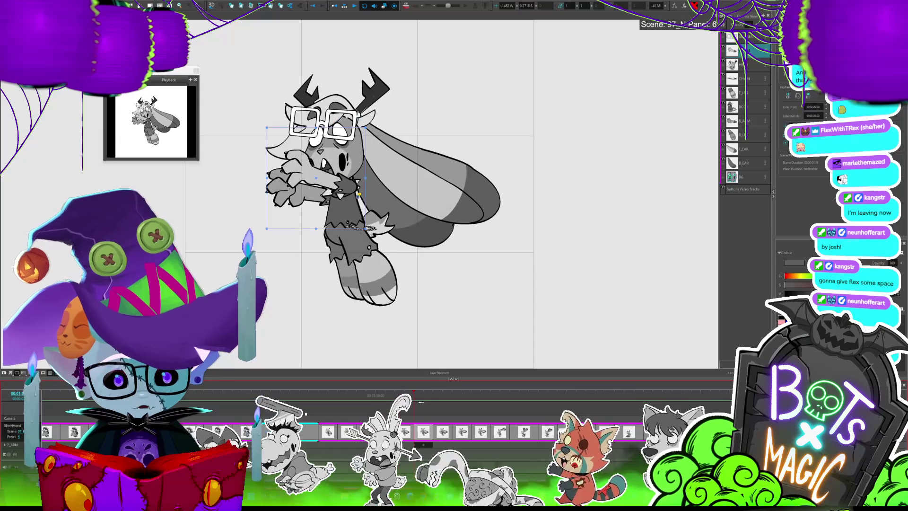
pyautogui.click(424, 403)
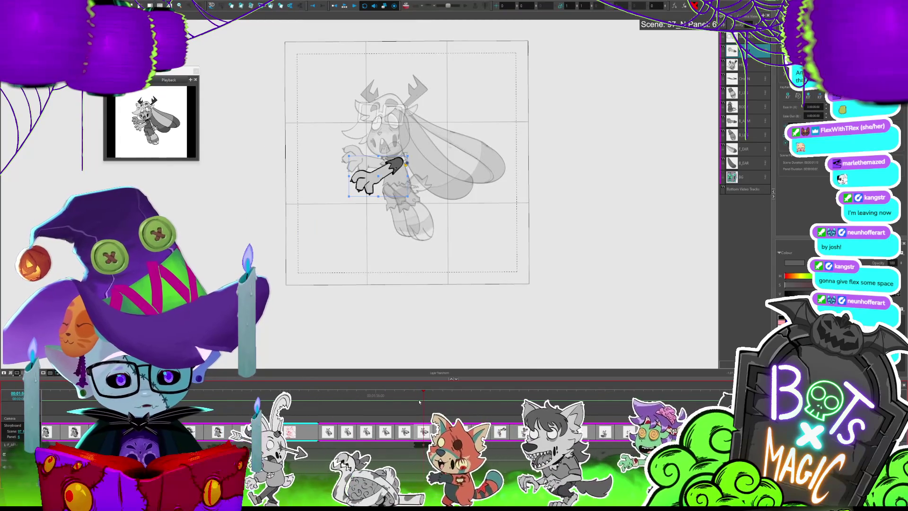
pyautogui.moveTo(419, 403)
pyautogui.mouseDown()
pyautogui.moveTo(520, 395)
pyautogui.moveTo(423, 396)
pyautogui.mouseUp()
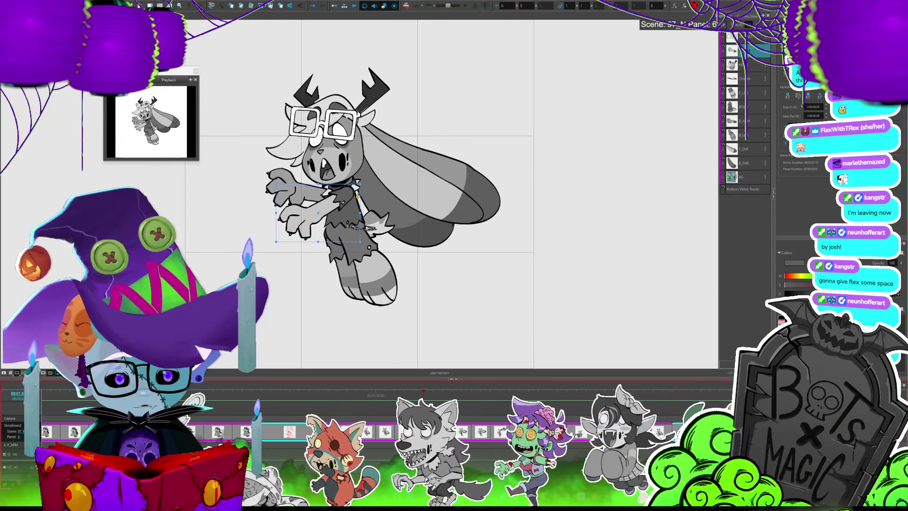
pyautogui.hotkey('shift', 'l')
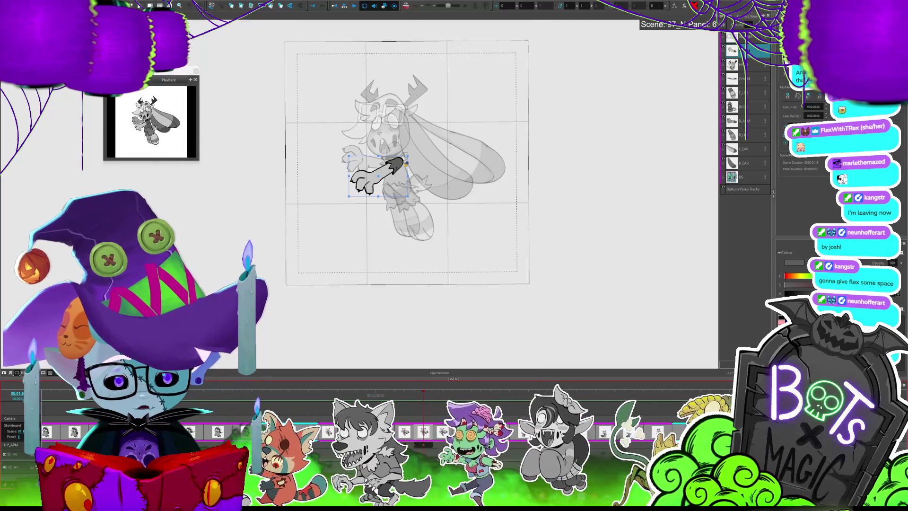
# - Spread the F_ARM layer motion over the next 4 panels
pyautogui.rightClick(59, 80)
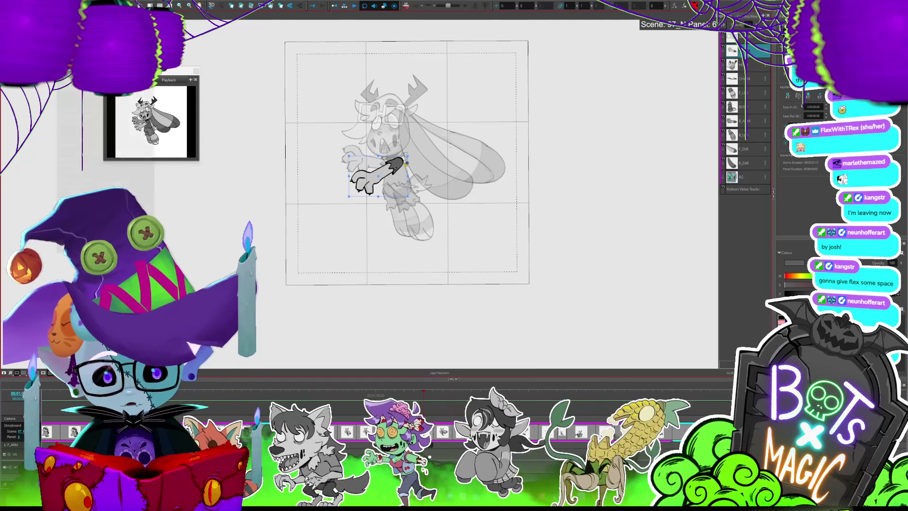
pyautogui.click(75, 221)
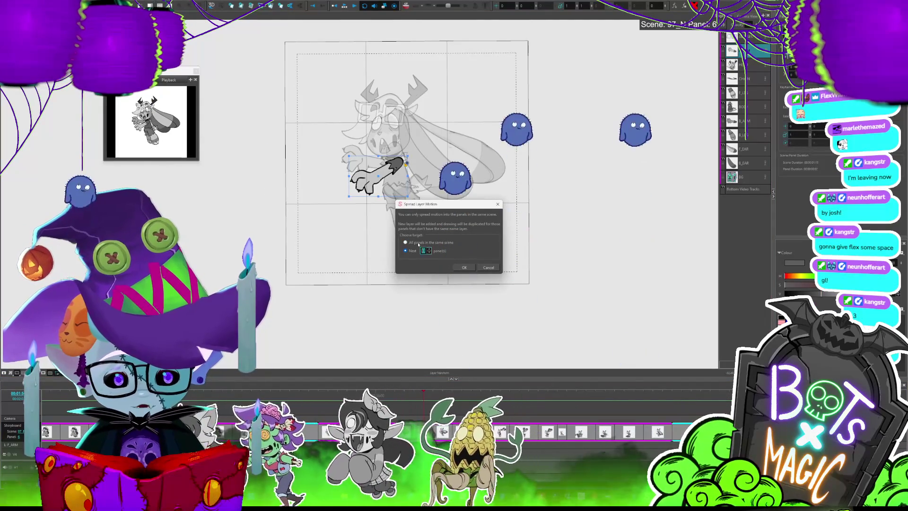
pyautogui.write('4')
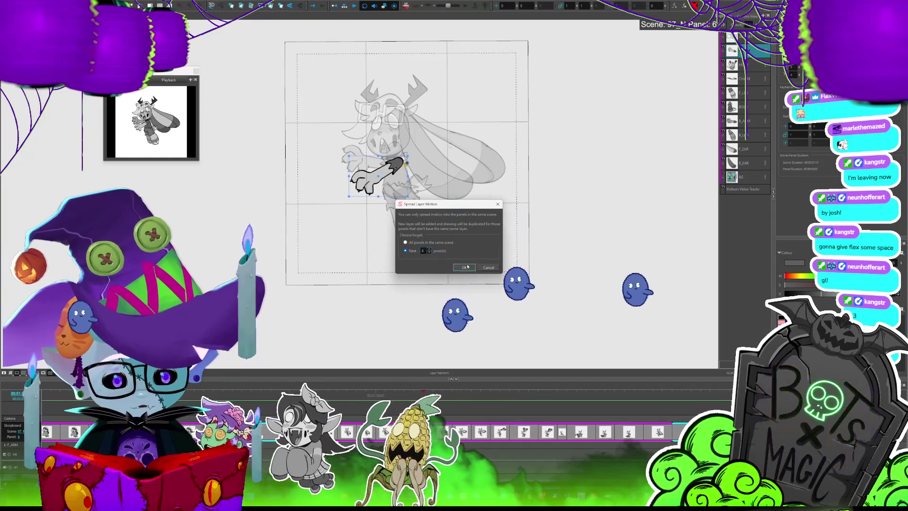
pyautogui.press('Return')
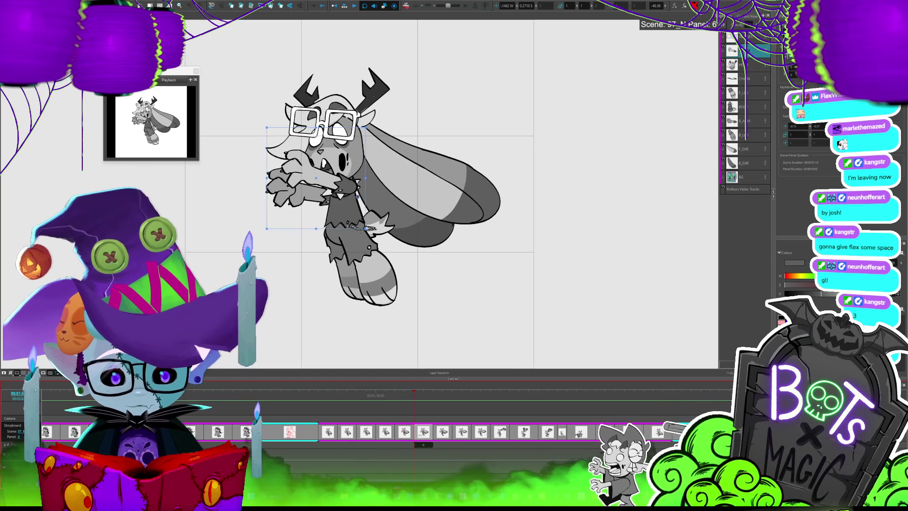
# - Stop playback, select the arm drawing, and step through the following panels to check its motion
pyautogui.press('space')
pyautogui.hotkey('alt', 's')
pyautogui.click(401, 160)
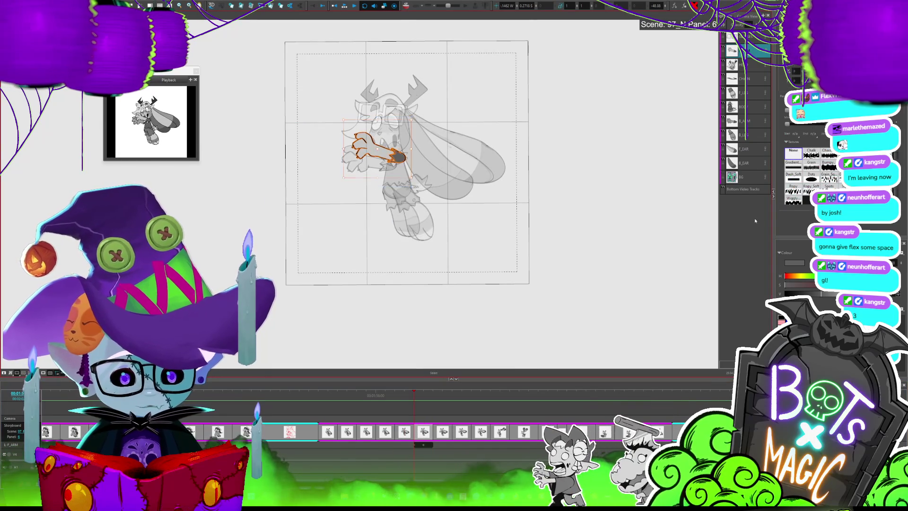
pyautogui.press('space')
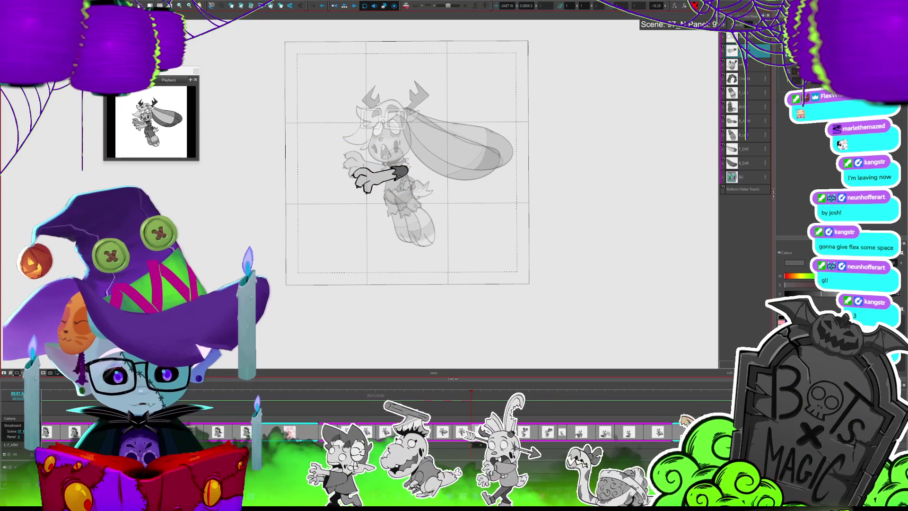
pyautogui.click(404, 173)
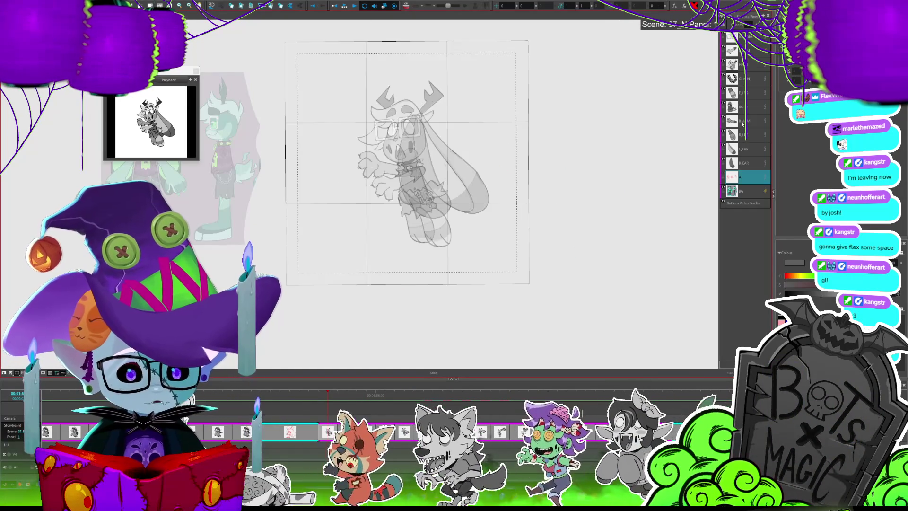
# - Switch from the F_ARM layer to the B_ARM layer and recentre the drawing on the canvas
pyautogui.click(754, 51)
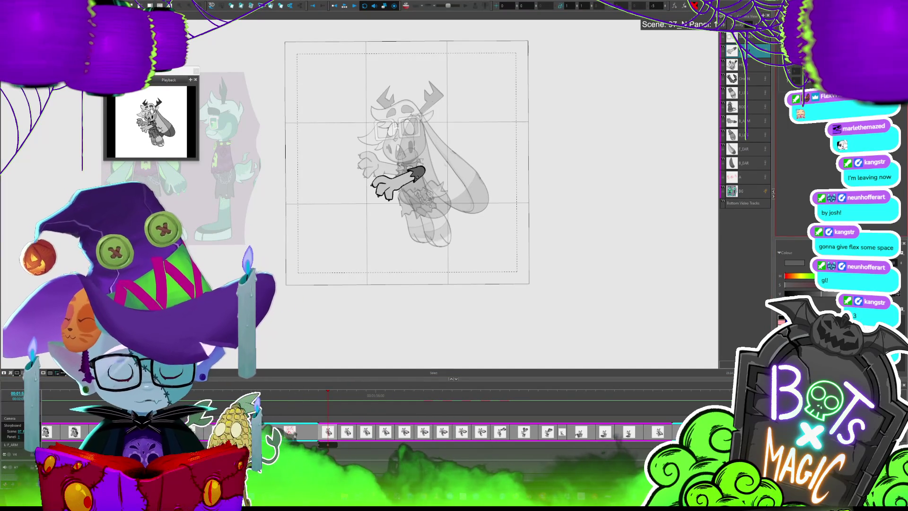
pyautogui.click(748, 121)
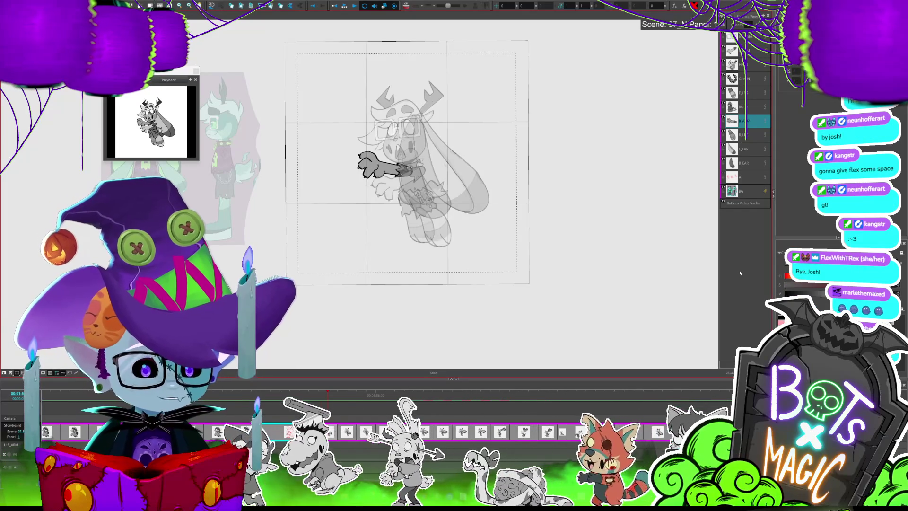
pyautogui.hotkey('shift', 'm')
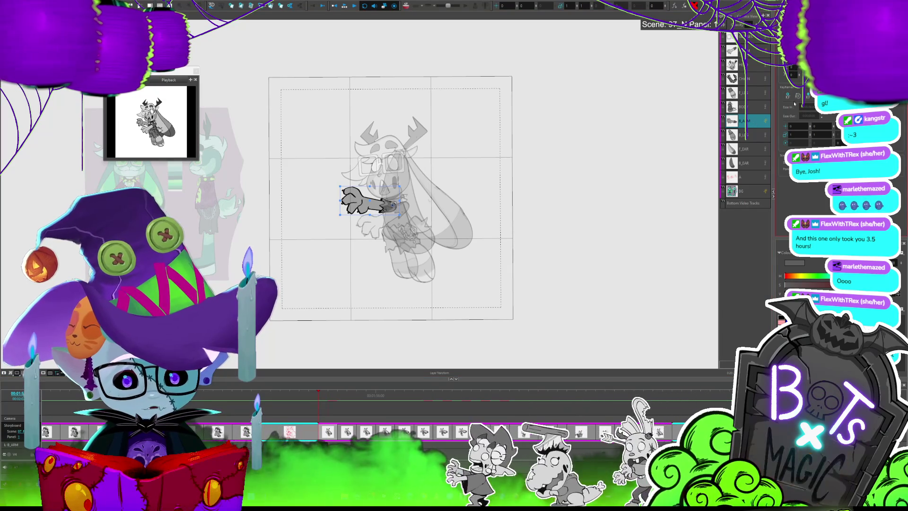
# - Spread the B_ARM layer's motion into the next panels and play back the scene
pyautogui.press('.')
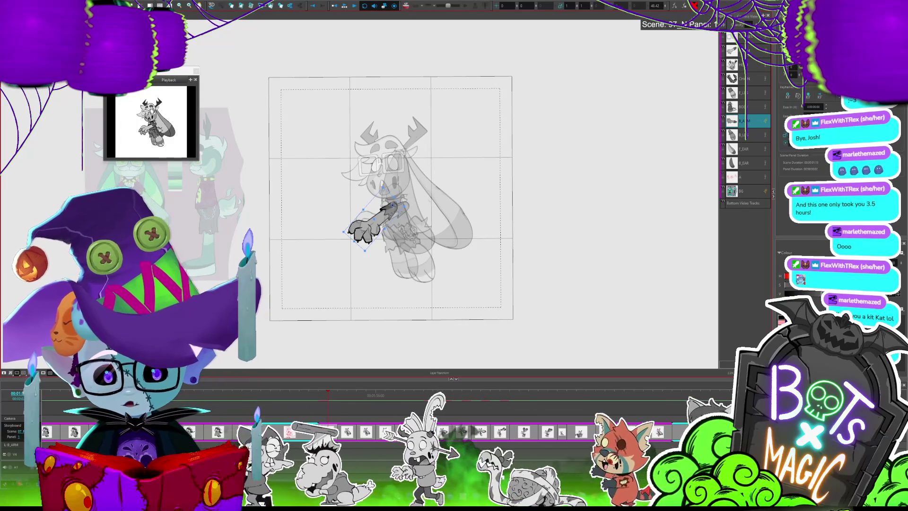
pyautogui.rightClick(57, 88)
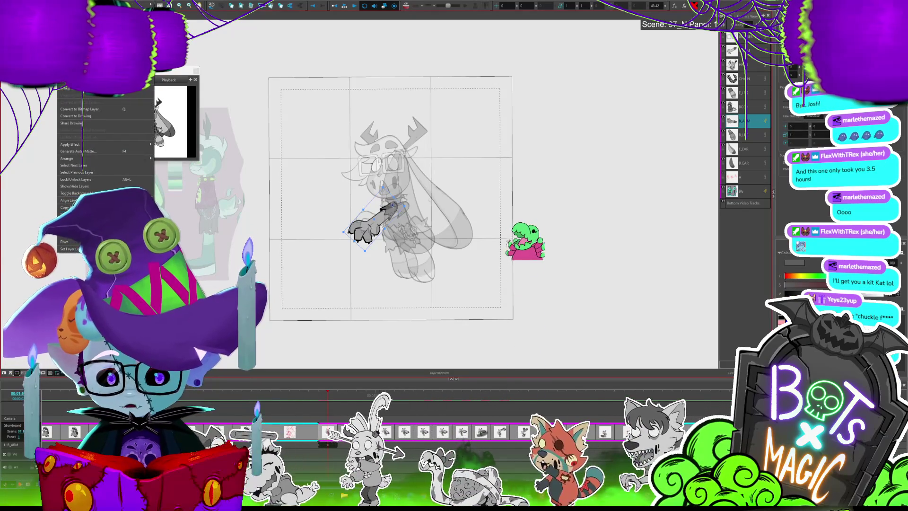
pyautogui.click(76, 81)
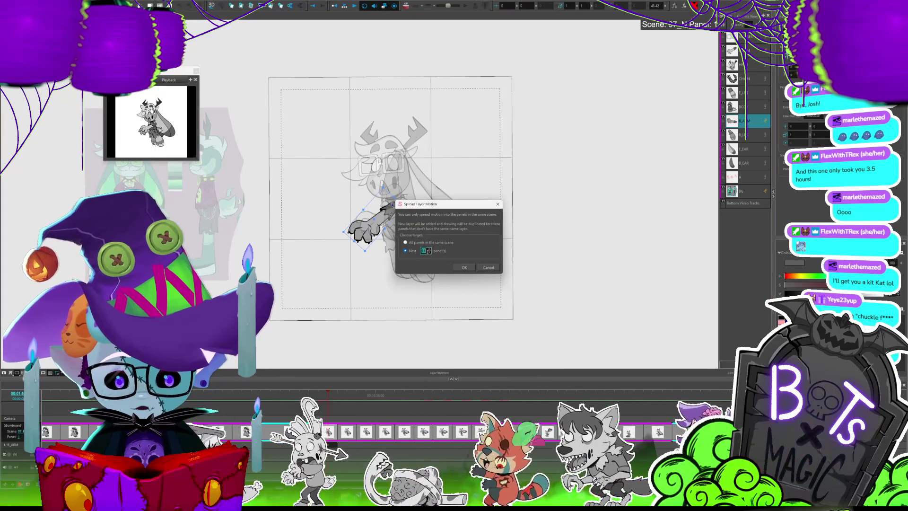
pyautogui.click(464, 267)
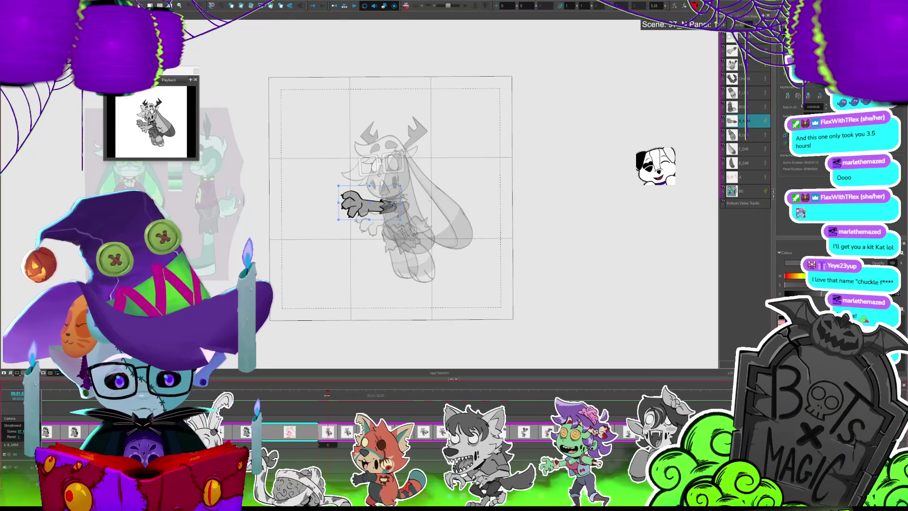
pyautogui.press('space')
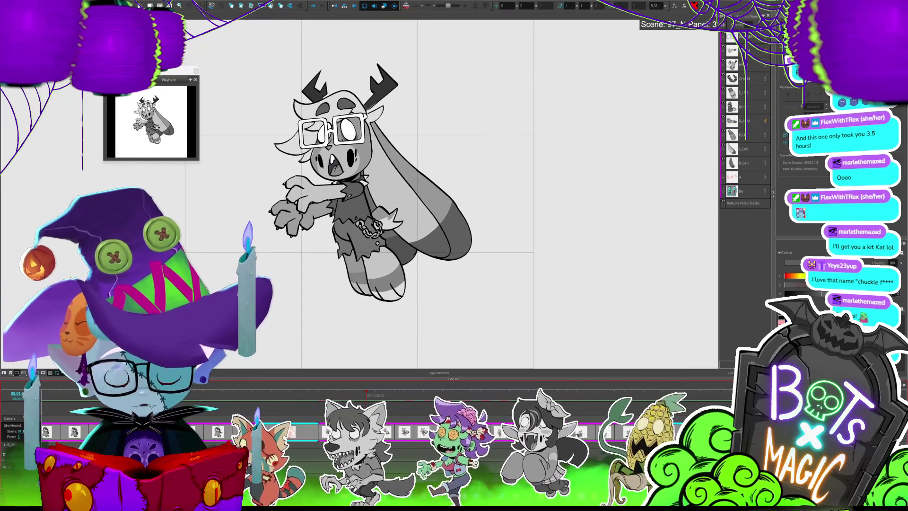
# - Stop playback, select the arm, and step from Panel 3 forward comparing arm poses
pyautogui.press('space')
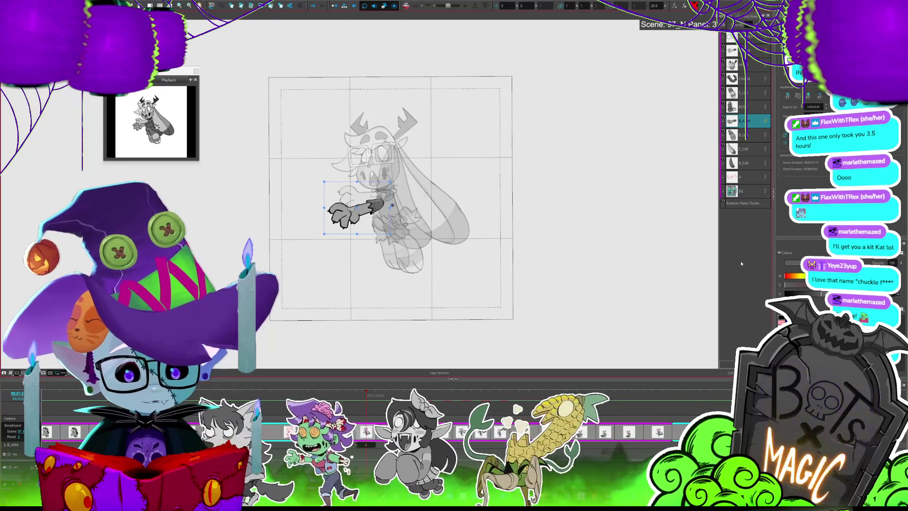
pyautogui.click(379, 210)
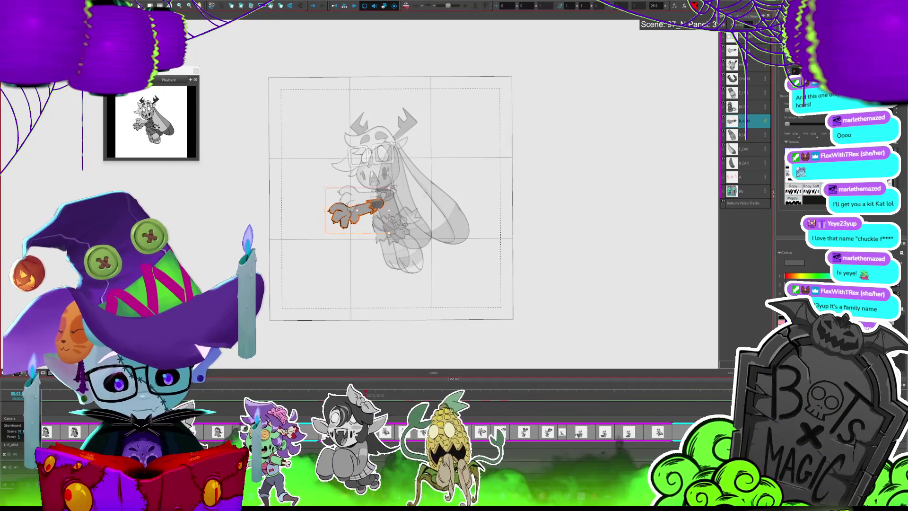
pyautogui.press('Right')
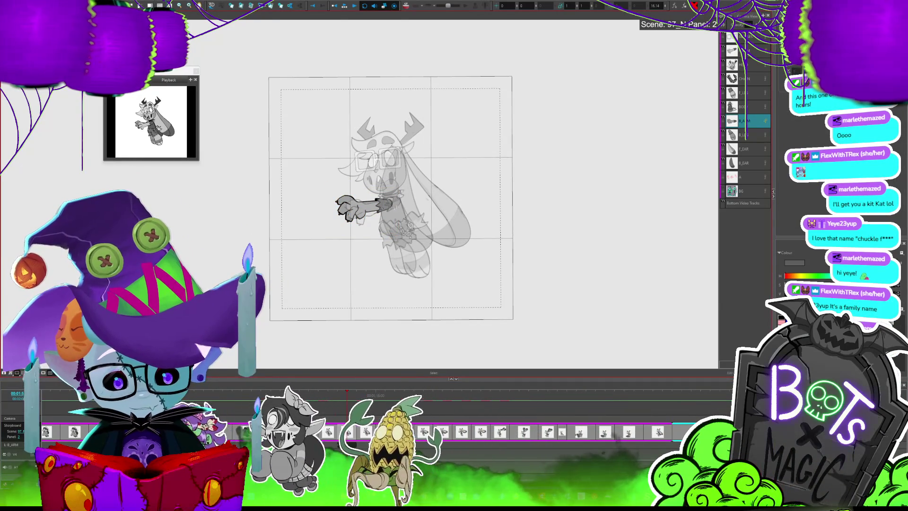
pyautogui.press('Left')
pyautogui.press('Right')
pyautogui.press('Left')
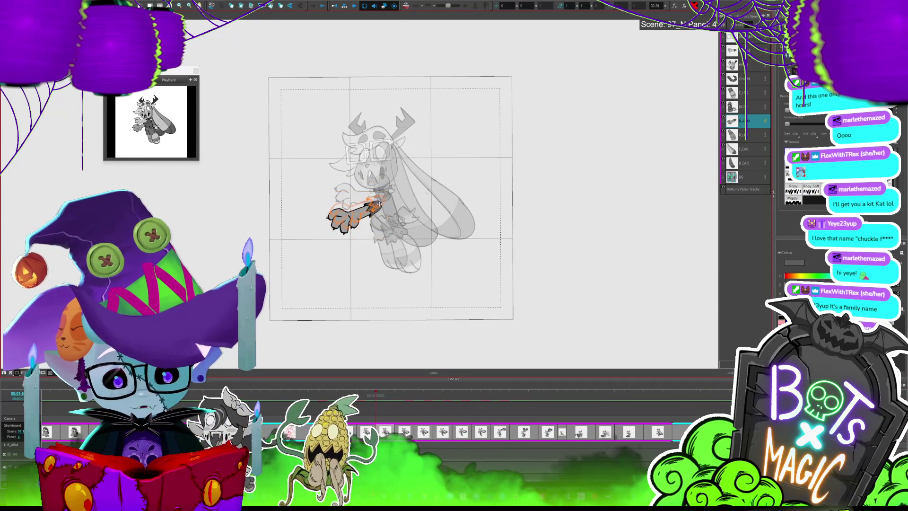
pyautogui.press('Right')
pyautogui.press('Right')
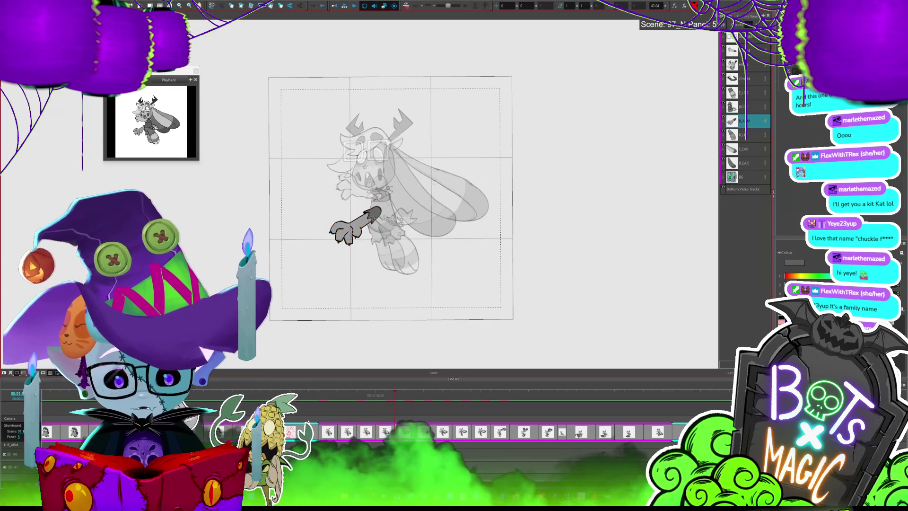
pyautogui.press('Right')
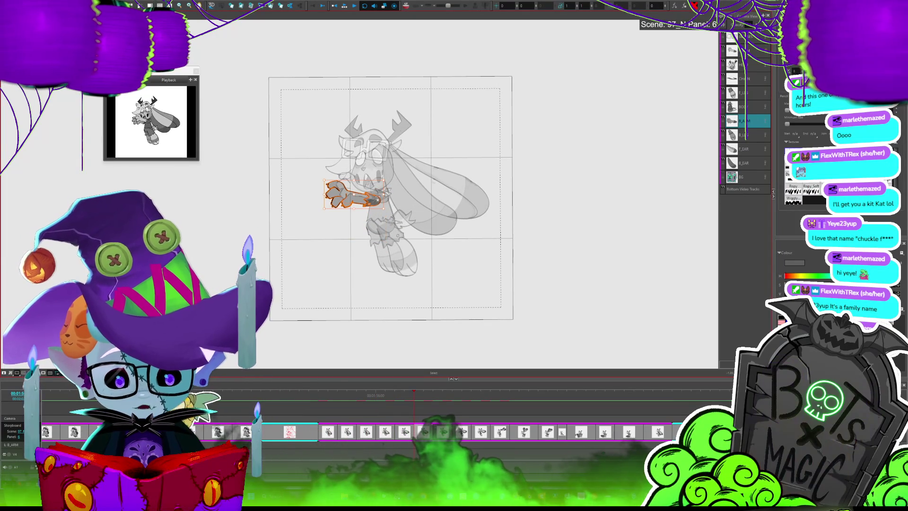
# - Compare the arm poses of Panel 5 and Panel 6, enlarging the timeline area
pyautogui.click(412, 443)
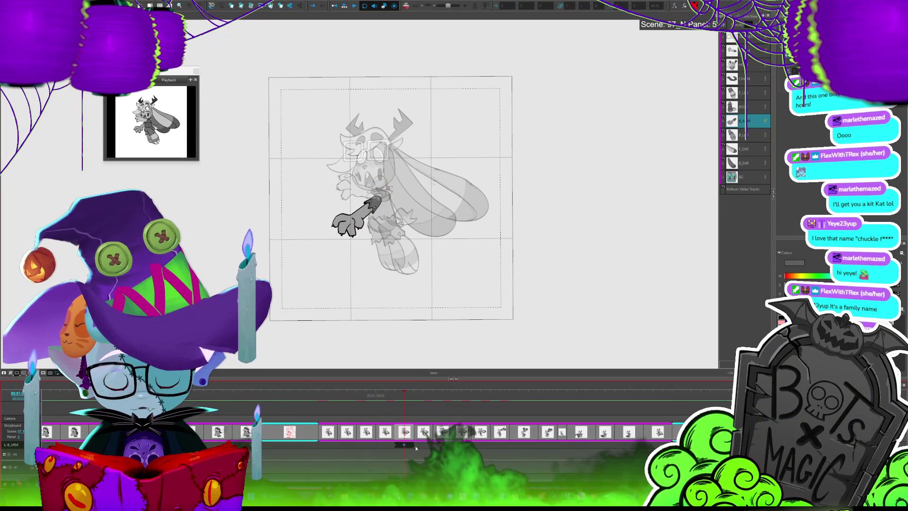
pyautogui.click(425, 433)
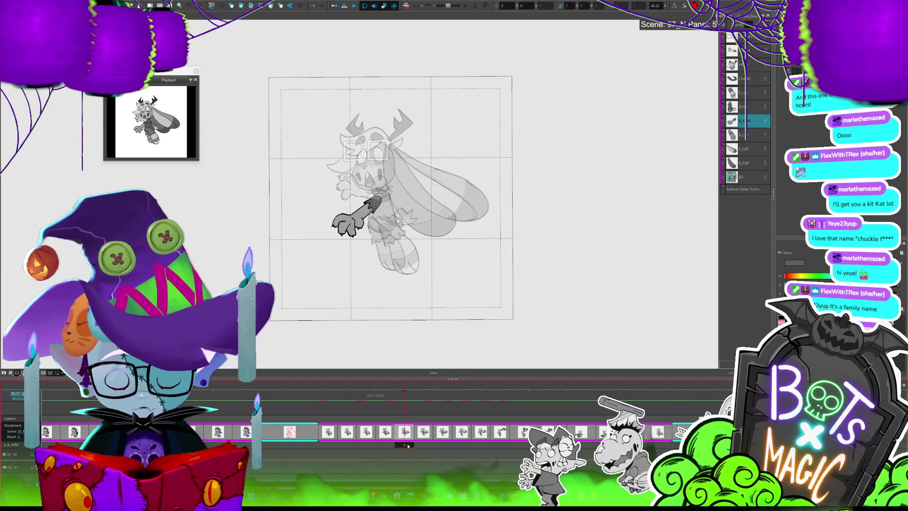
pyautogui.click(424, 416)
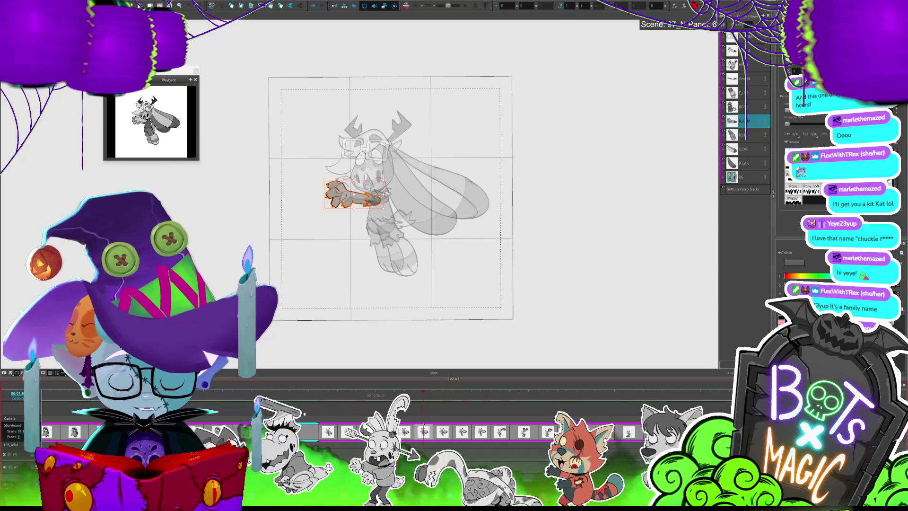
pyautogui.press('Left')
pyautogui.press('Right')
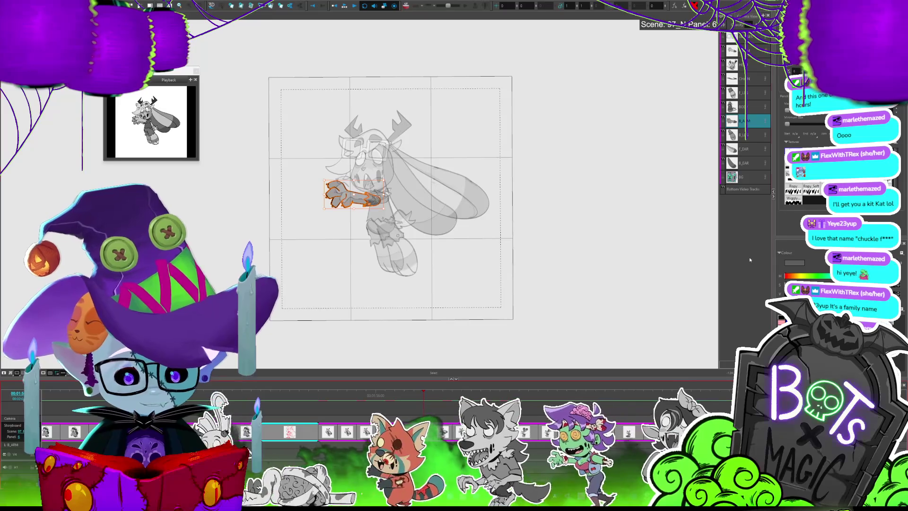
pyautogui.moveTo(446, 380); pyautogui.dragTo(446, 358)
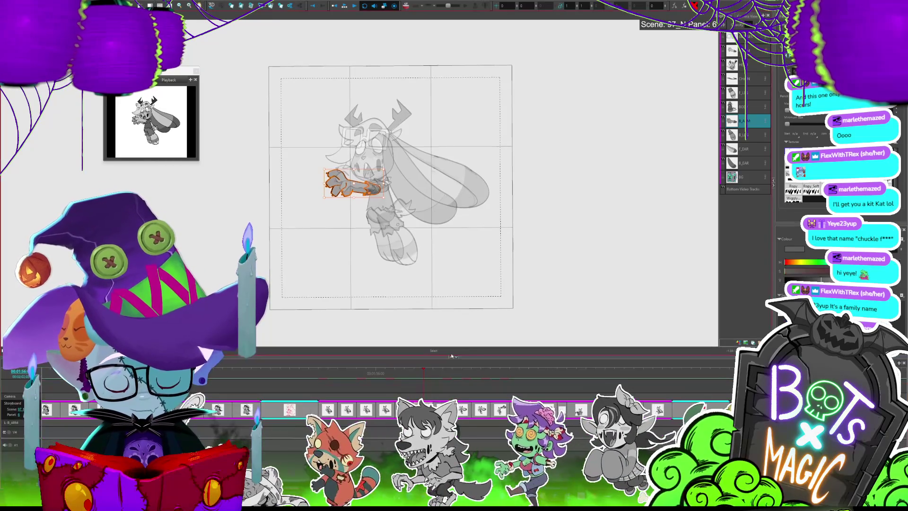
pyautogui.press('Left')
pyautogui.press('Right')
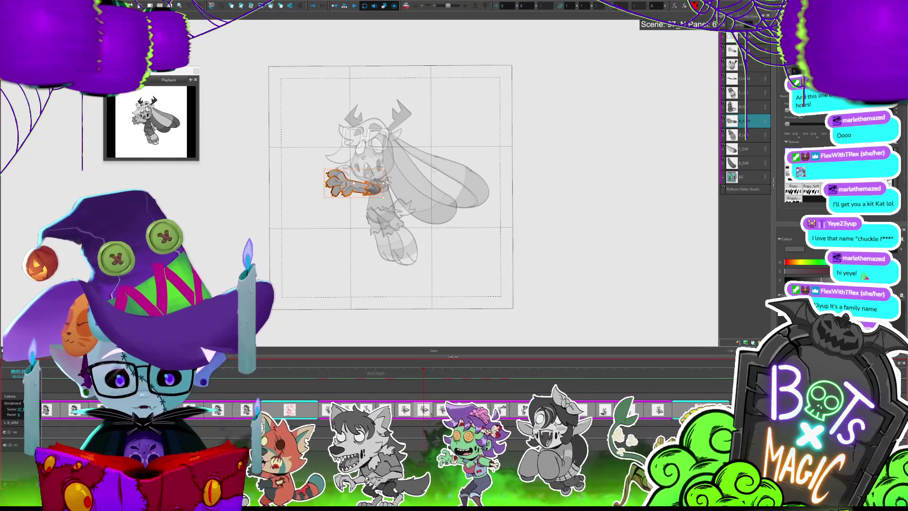
pyautogui.press('Left')
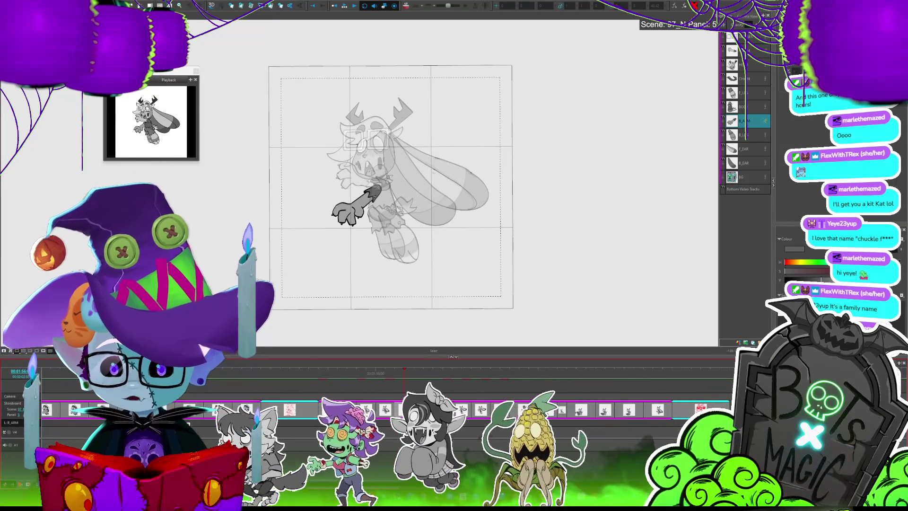
pyautogui.press('Right')
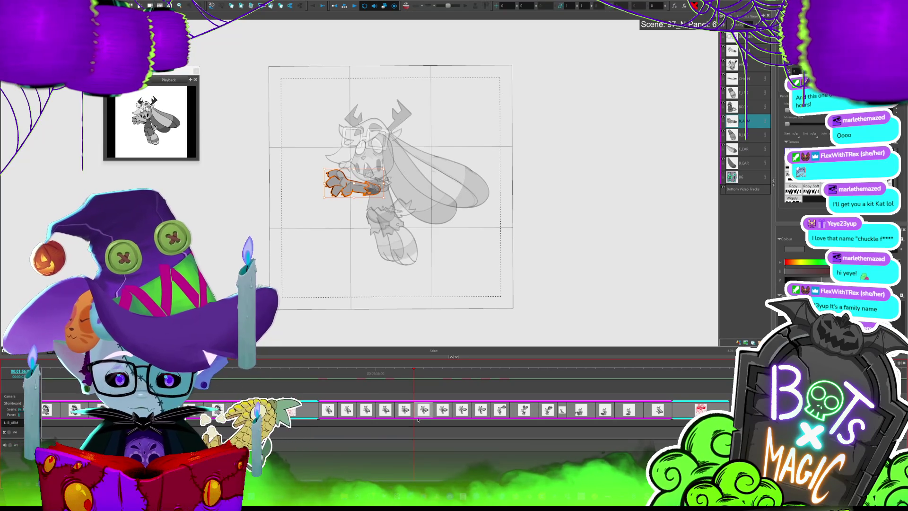
# - Switch to Layer Transform, deselect Panel 5's arm keyframe, and move to Panel 6
pyautogui.hotkey('shift', 't')
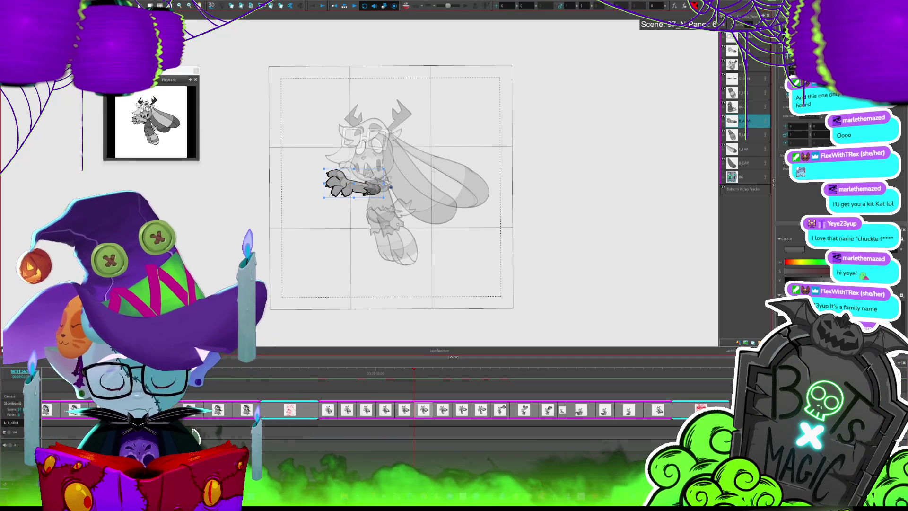
pyautogui.click(411, 408)
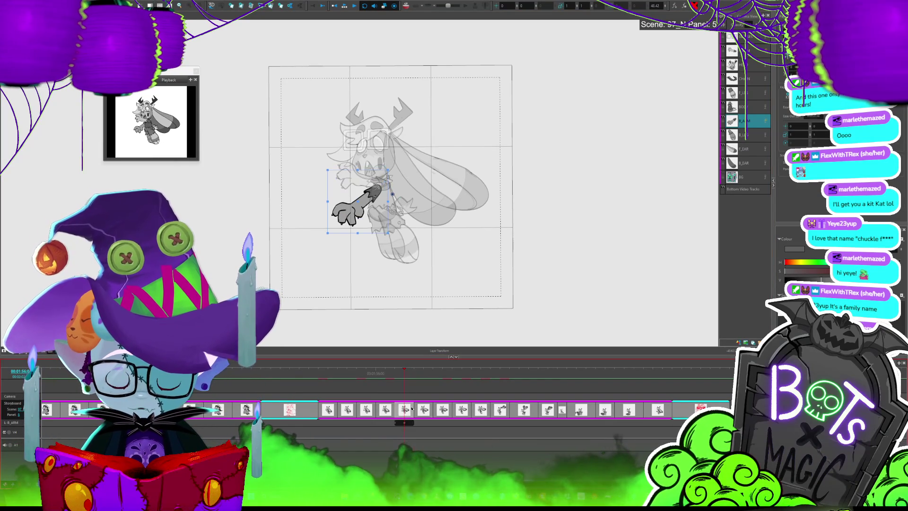
pyautogui.click(419, 434)
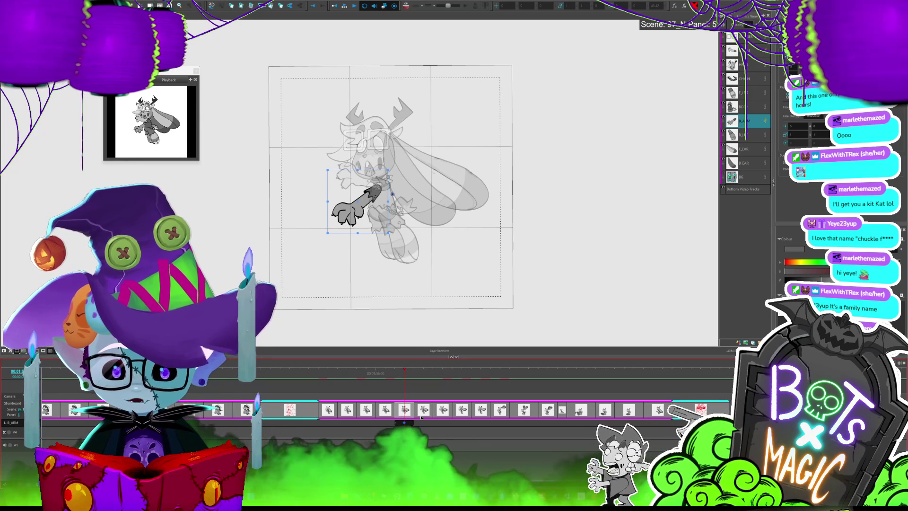
pyautogui.click(413, 374)
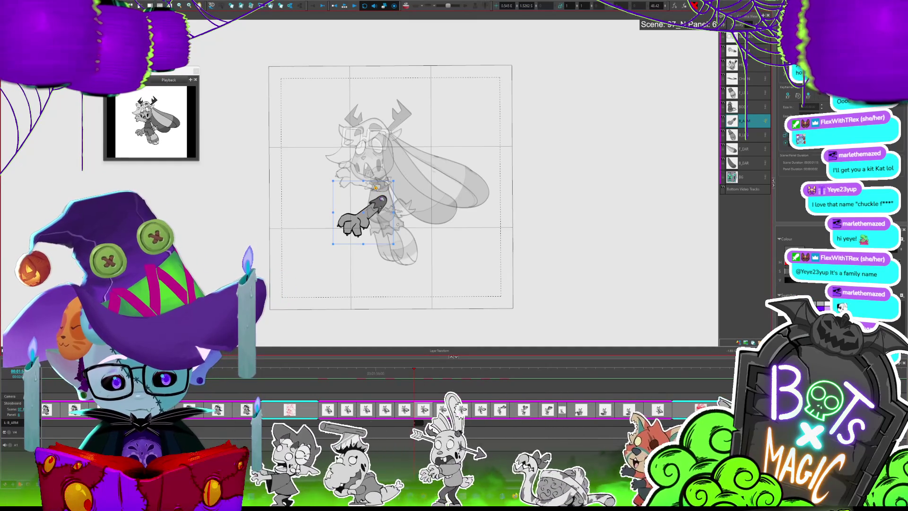
# - Rotate the Panel 6 arm slightly counter-clockwise and review the poses from Panel 1 onward
pyautogui.click(395, 374)
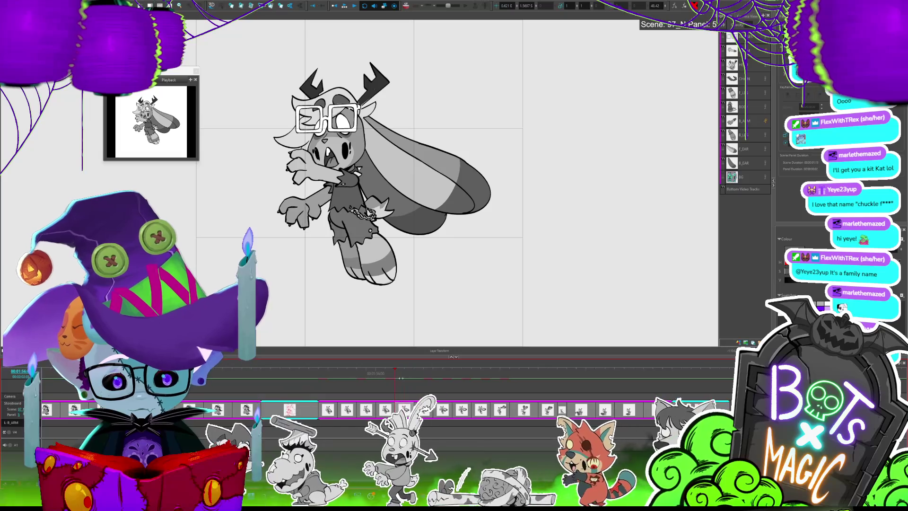
pyautogui.click(415, 378)
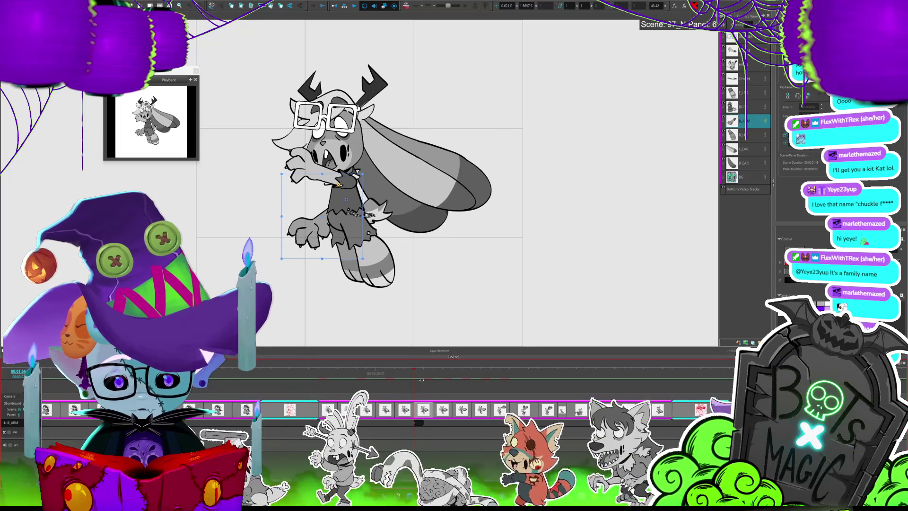
pyautogui.hotkey('ctrl', 's')
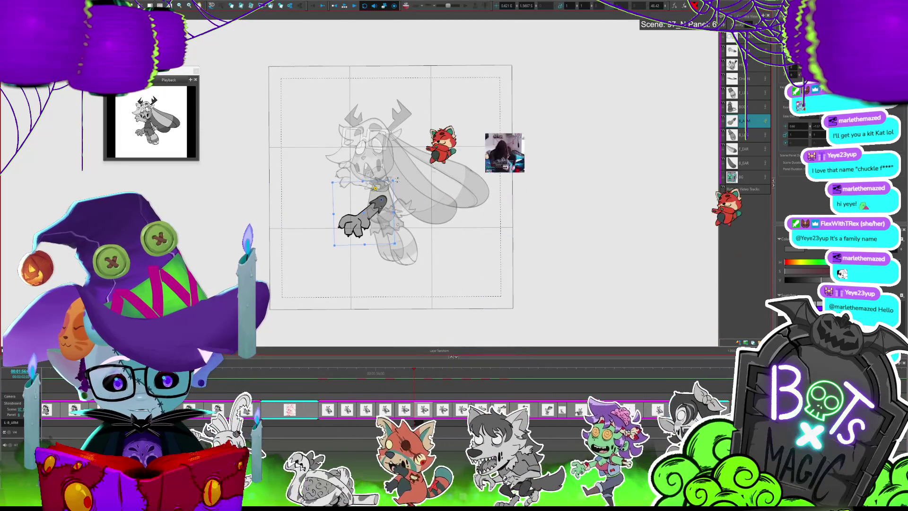
pyautogui.moveTo(396, 180); pyautogui.dragTo(392, 179)
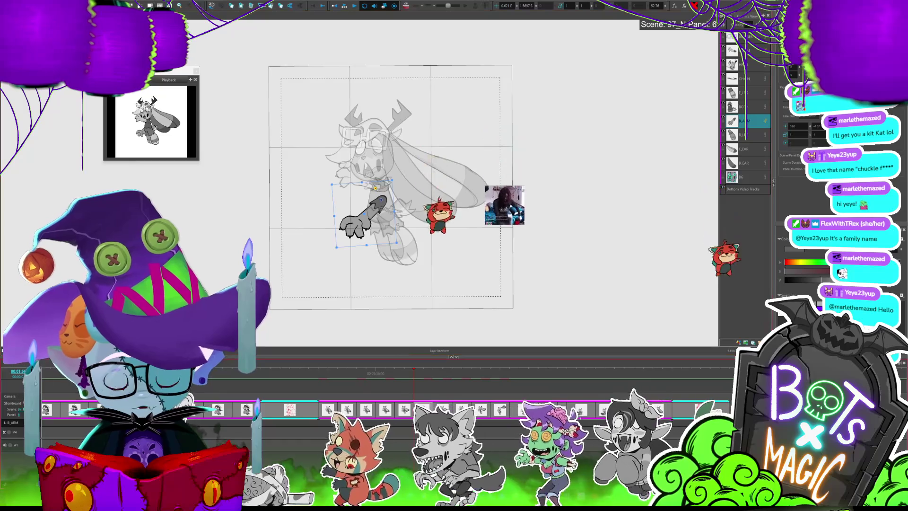
pyautogui.click(331, 410)
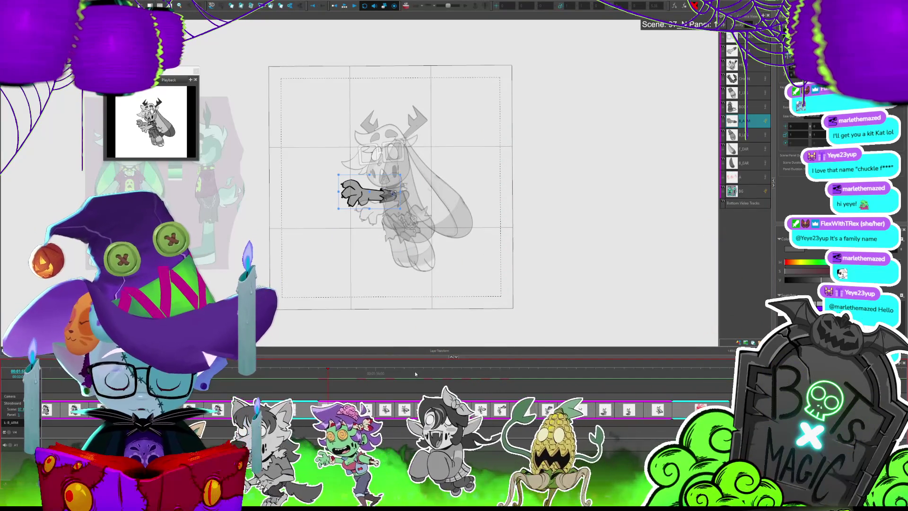
pyautogui.click(414, 374)
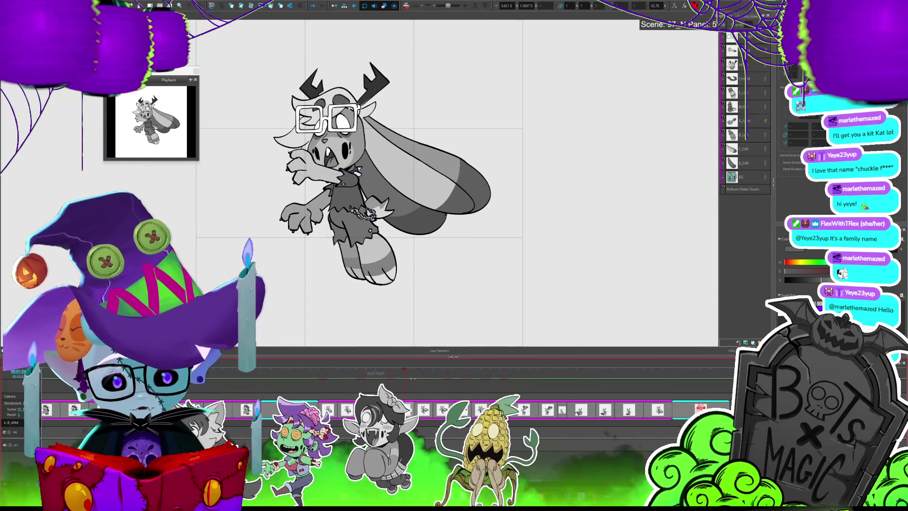
pyautogui.moveTo(412, 379); pyautogui.dragTo(423, 382)
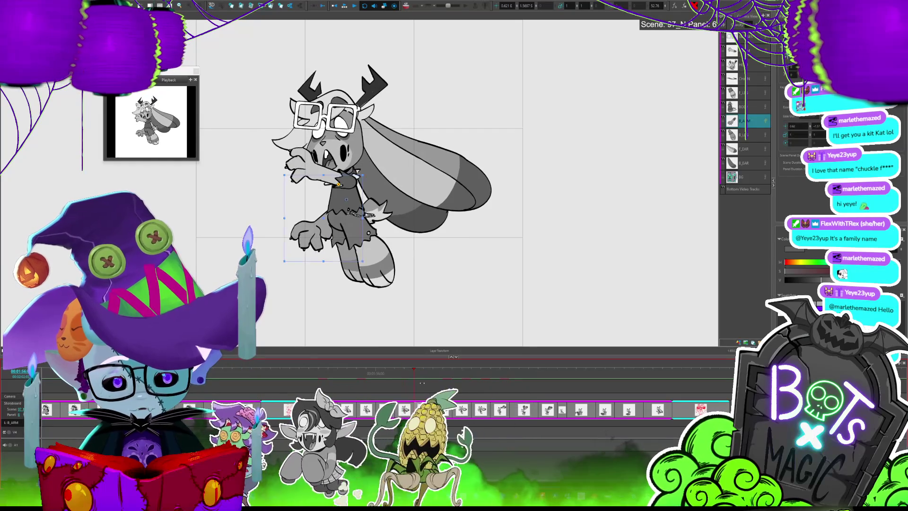
# - Try rotating the arm down-left, review panels 3–6, then undo back to a horizontal reach
pyautogui.hotkey('shift', 'm')
pyautogui.moveTo(353, 198); pyautogui.dragTo(370, 205)
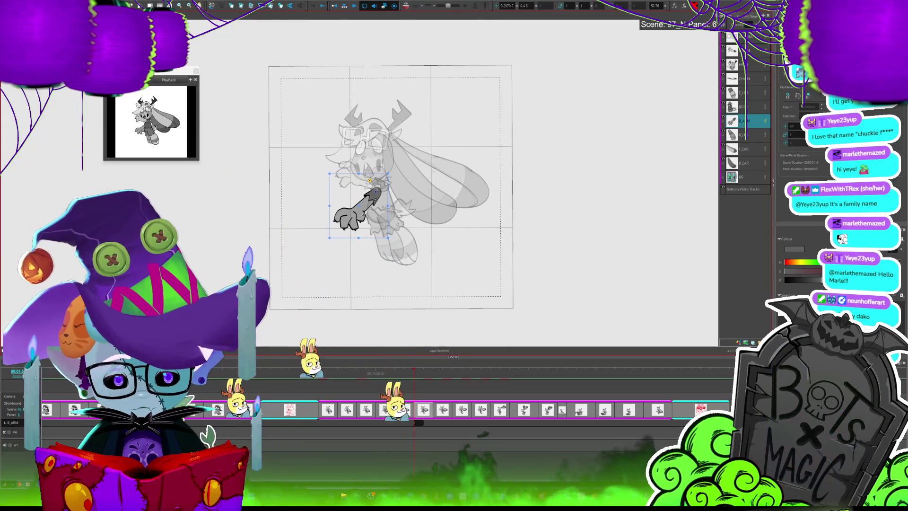
pyautogui.moveTo(369, 211); pyautogui.dragTo(365, 211)
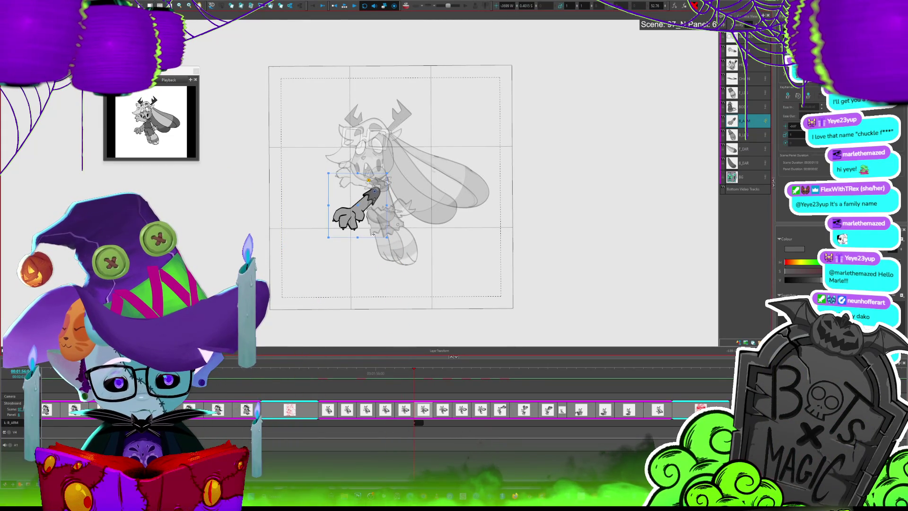
pyautogui.moveTo(414, 371)
pyautogui.mouseDown()
pyautogui.moveTo(367, 373)
pyautogui.moveTo(400, 401)
pyautogui.moveTo(435, 400)
pyautogui.mouseUp()
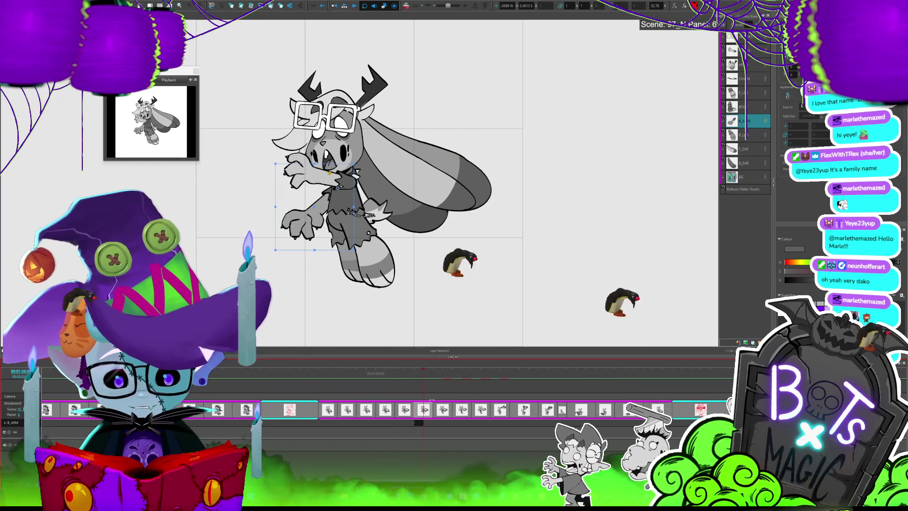
pyautogui.moveTo(436, 401); pyautogui.dragTo(427, 401)
pyautogui.hotkey('shift', 'l')
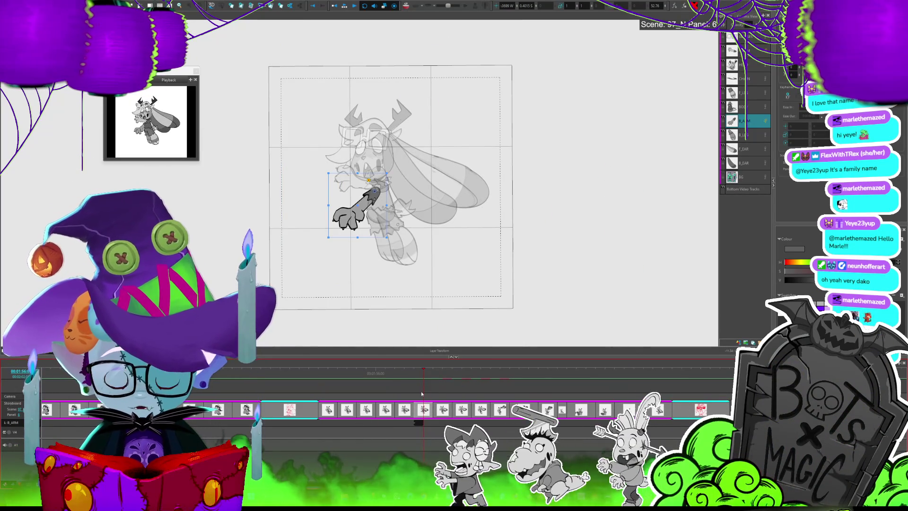
pyautogui.hotkey('ctrl', 'z')
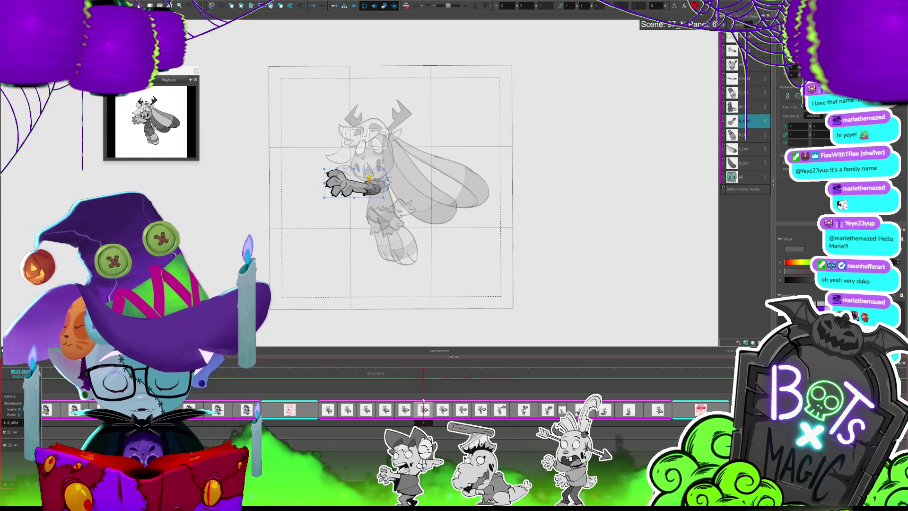
# - Spread the B_ARM layer's motion over the next 4 panels and scrub to preview the arm poses
pyautogui.rightClick(59, 88)
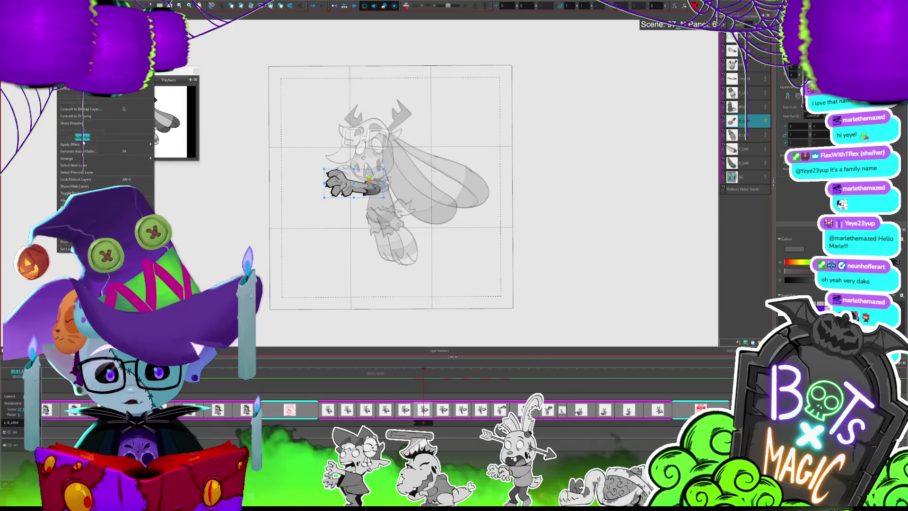
pyautogui.click(76, 94)
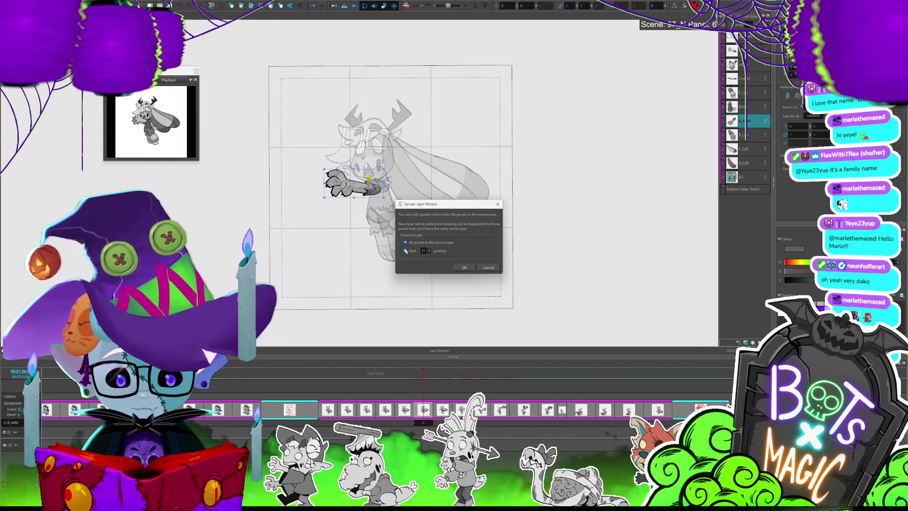
pyautogui.write('4')
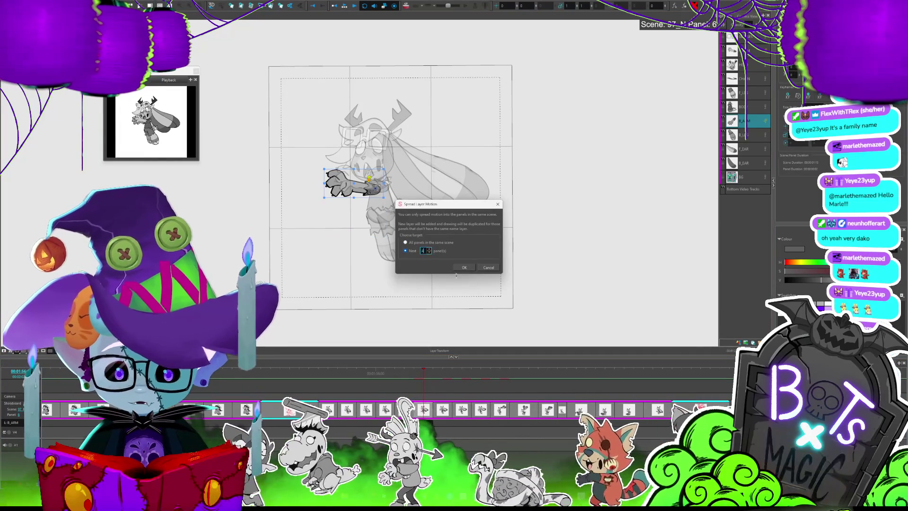
pyautogui.click(464, 268)
pyautogui.click(406, 379)
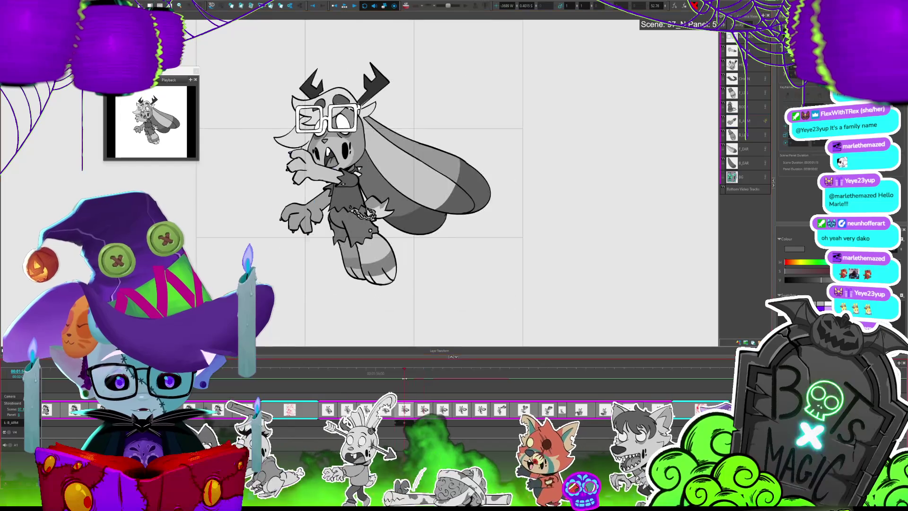
pyautogui.moveTo(405, 380)
pyautogui.mouseDown()
pyautogui.moveTo(525, 384)
pyautogui.moveTo(534, 393)
pyautogui.moveTo(621, 381)
pyautogui.mouseUp()
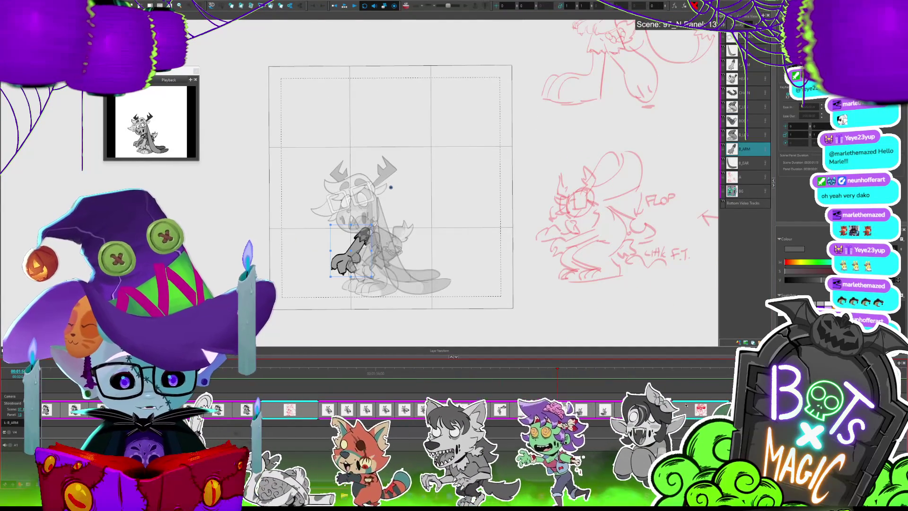
# - Play the scene's panels from panel 1 through panel 17, stopping on panel 17
pyautogui.moveTo(557, 378); pyautogui.dragTo(327, 379)
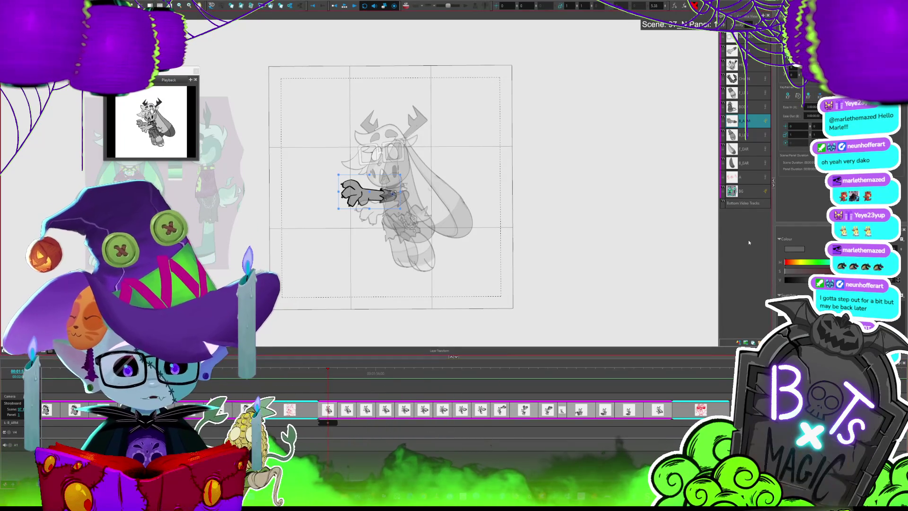
pyautogui.click(660, 403)
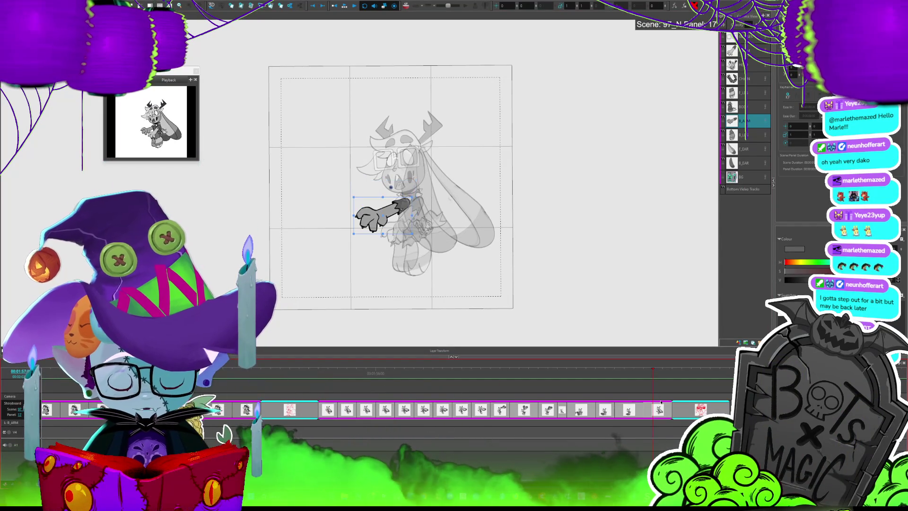
pyautogui.click(345, 6)
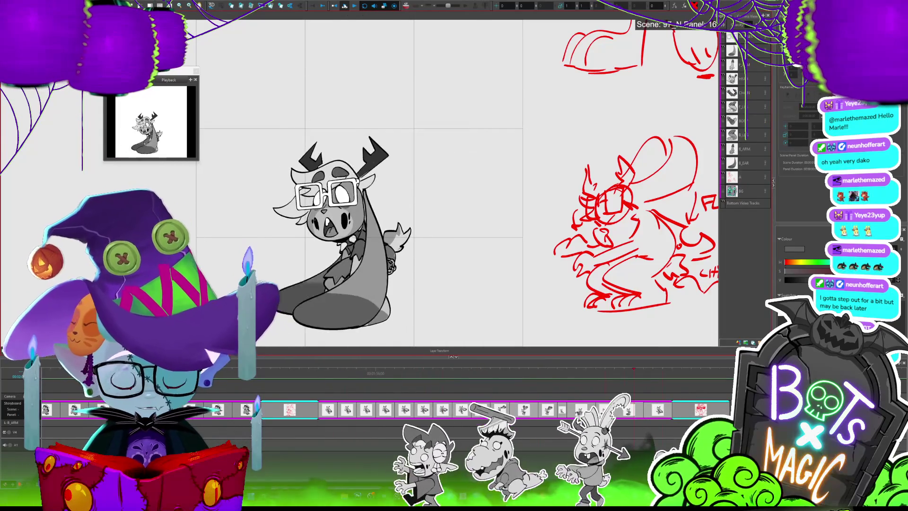
pyautogui.press('Left')
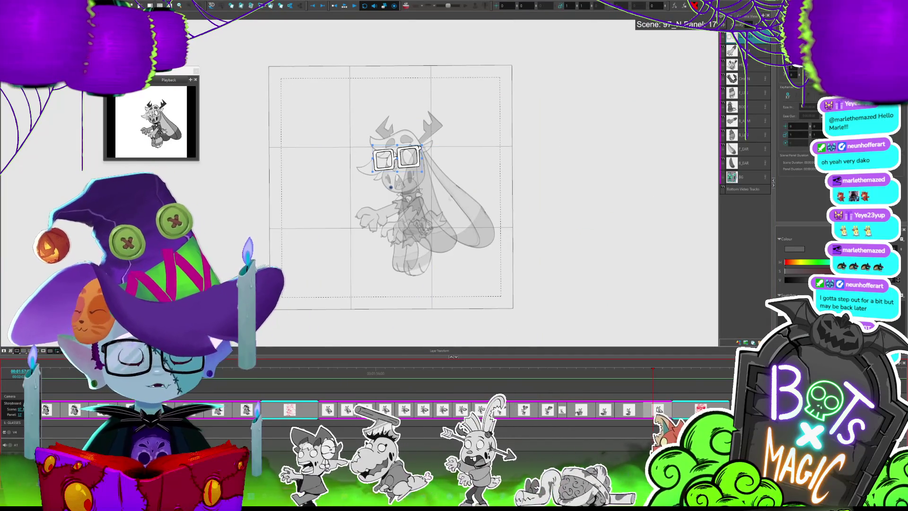
# - Save the storyboard project with Ctrl+S
pyautogui.hotkey('ctrl', 's')
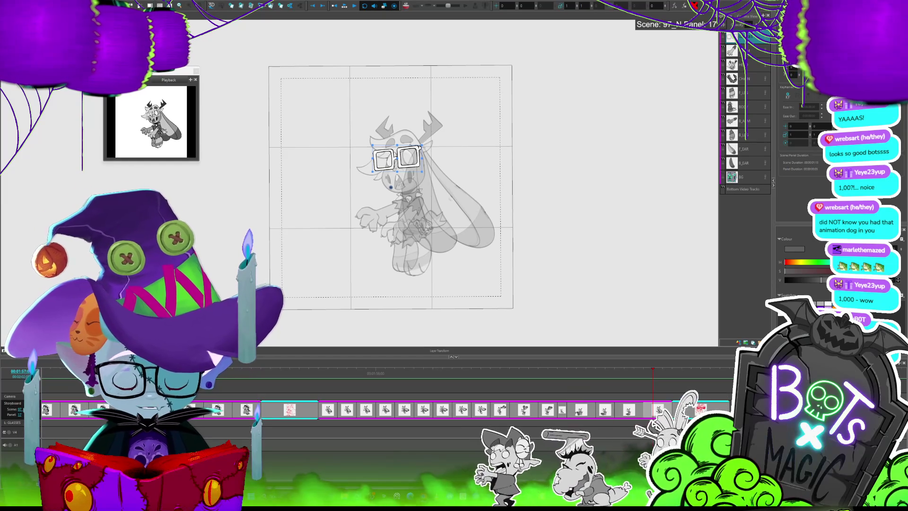
# - Play the scene again starting from panel 1
pyautogui.click(328, 408)
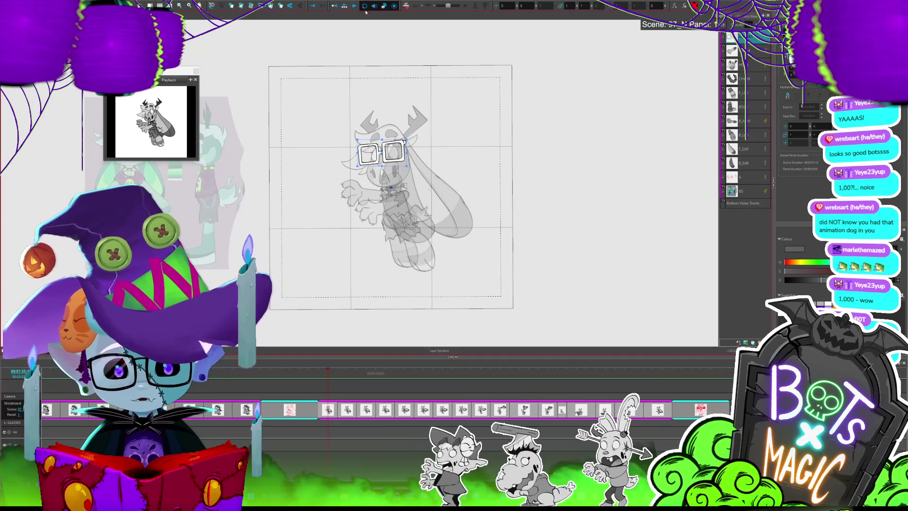
pyautogui.click(345, 6)
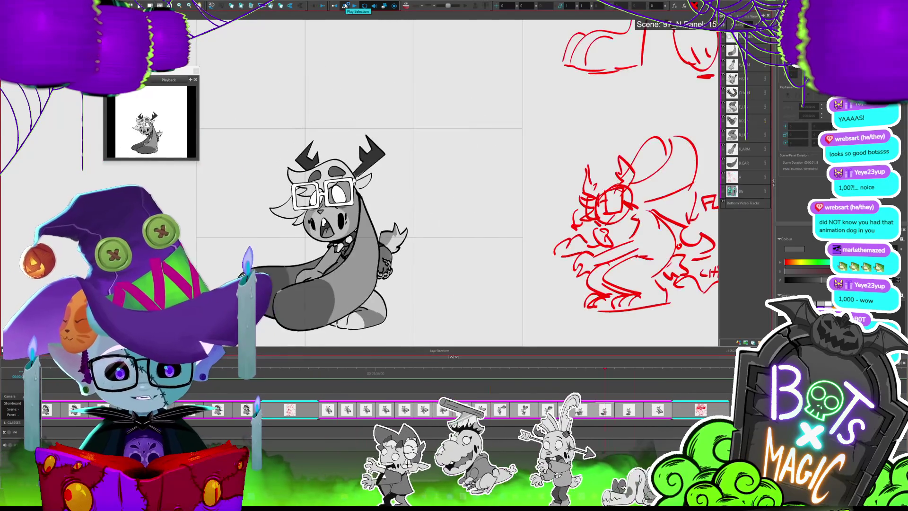